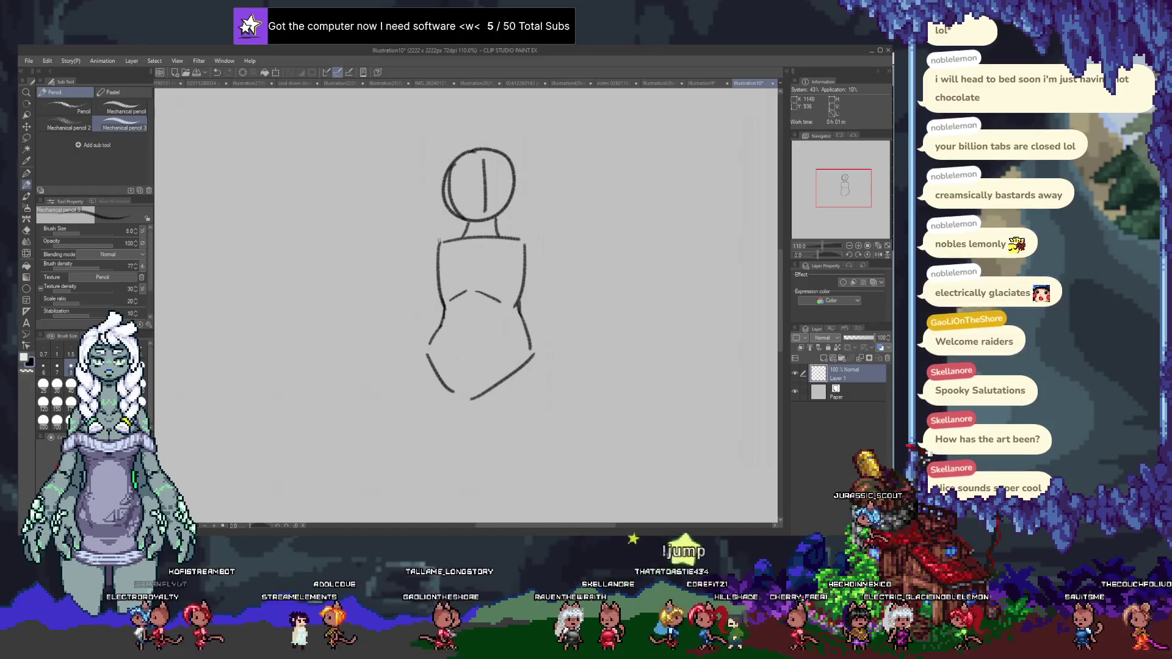
pyautogui.scroll(-2, 411, 291)
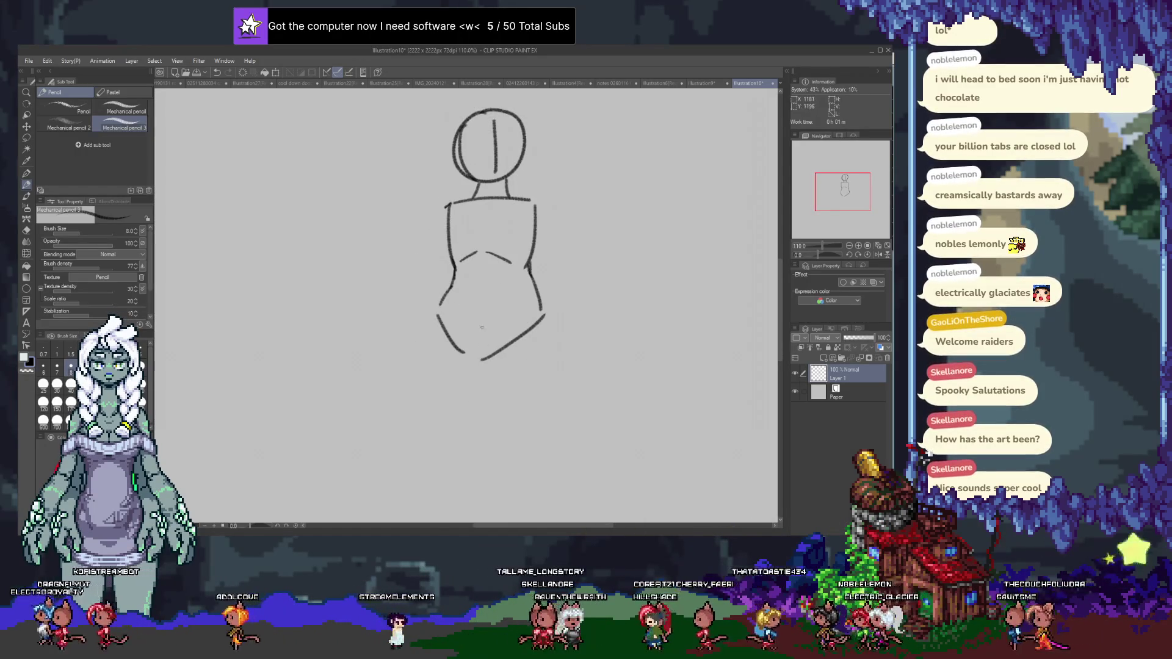
# Sketch both legs down from the hips, undoing and redrawing the first bad strokes.
pyautogui.moveTo(483, 312); pyautogui.dragTo(499, 434)
pyautogui.hotkey('ctrl', 'z')
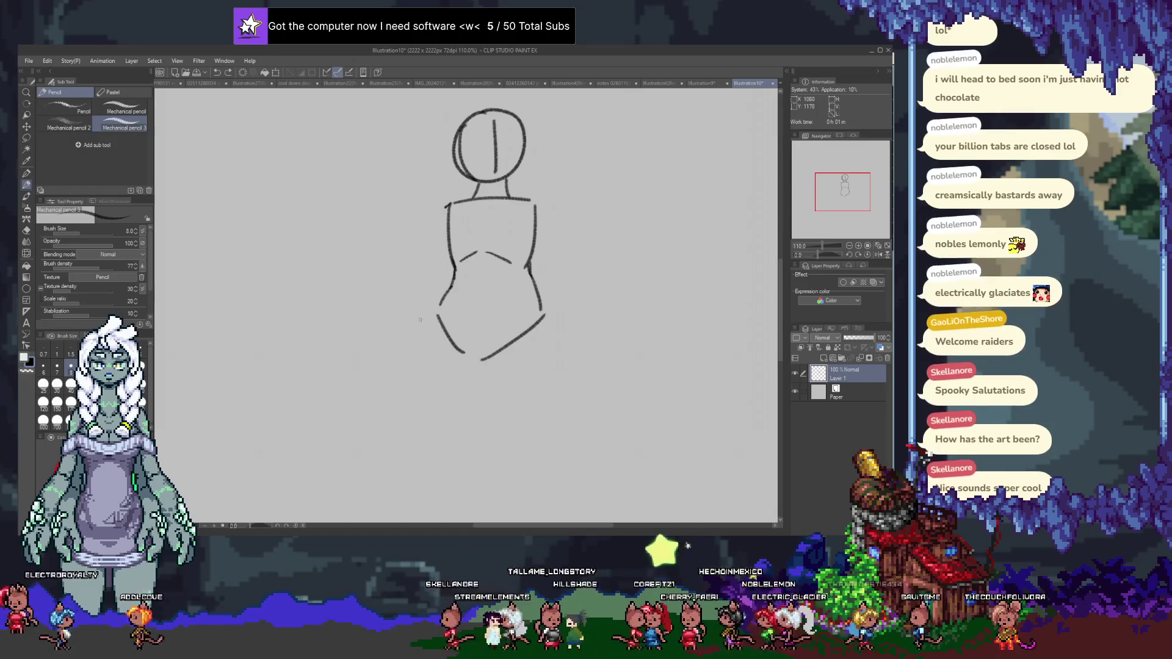
pyautogui.moveTo(362, 275)
pyautogui.mouseDown()
pyautogui.moveTo(438, 301)
pyautogui.moveTo(425, 431)
pyautogui.mouseUp()
pyautogui.hotkey('ctrl', 'z')
pyautogui.scroll(-2, 476, 274)
pyautogui.moveTo(431, 261); pyautogui.dragTo(439, 403)
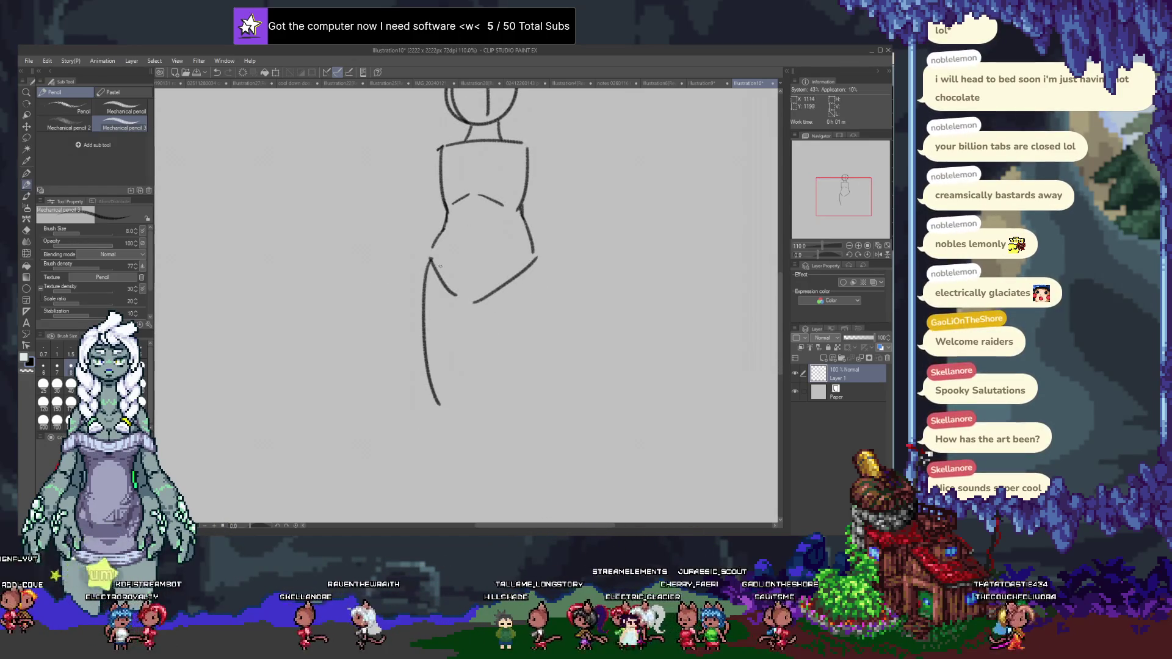
pyautogui.moveTo(427, 263); pyautogui.dragTo(402, 373)
pyautogui.moveTo(536, 264); pyautogui.dragTo(510, 380)
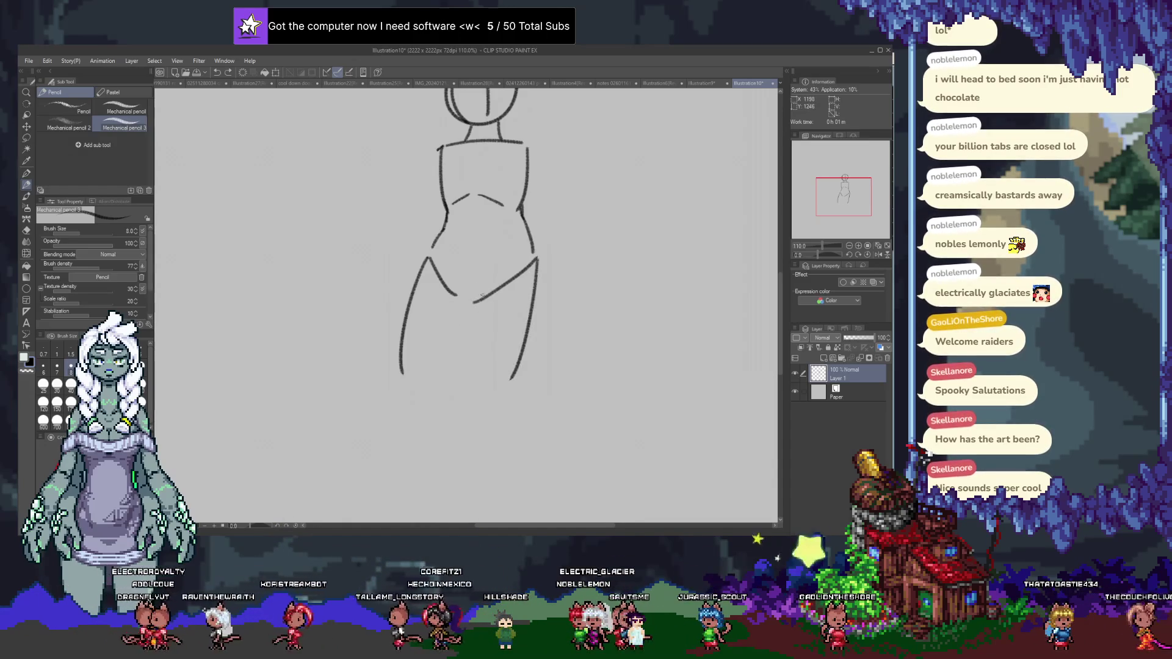
# Refine the inner thighs and lower-left leg with straighter lines and a darker left hip curve.
pyautogui.moveTo(477, 304); pyautogui.dragTo(511, 271)
pyautogui.hotkey('ctrl', 'z')
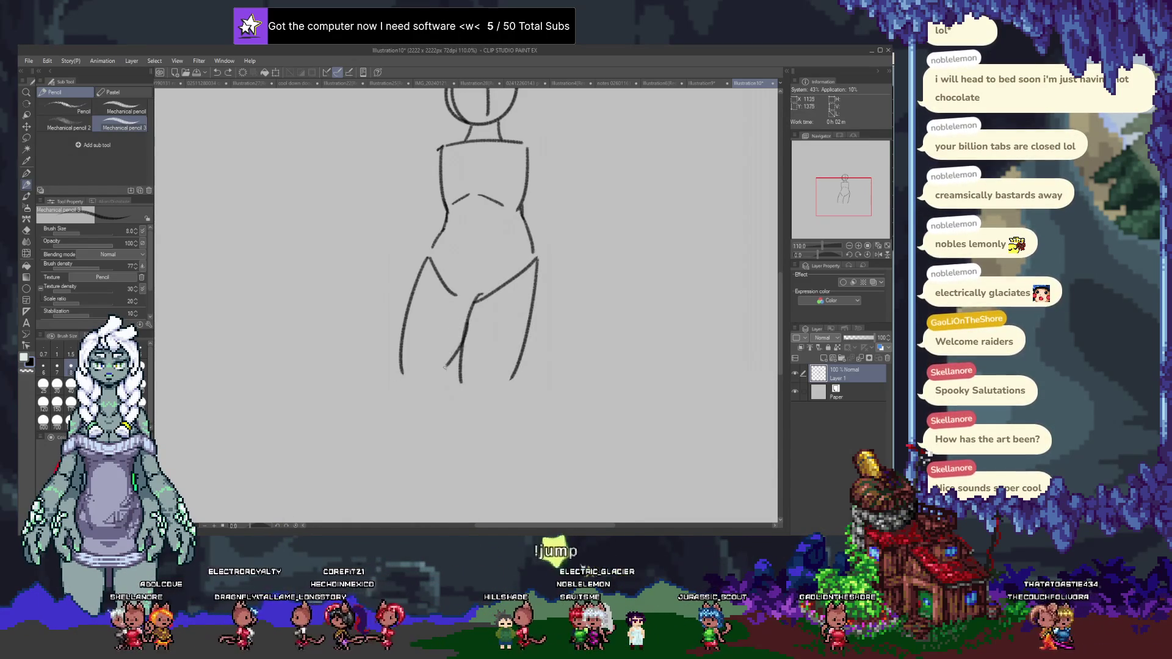
pyautogui.moveTo(403, 367); pyautogui.dragTo(421, 468)
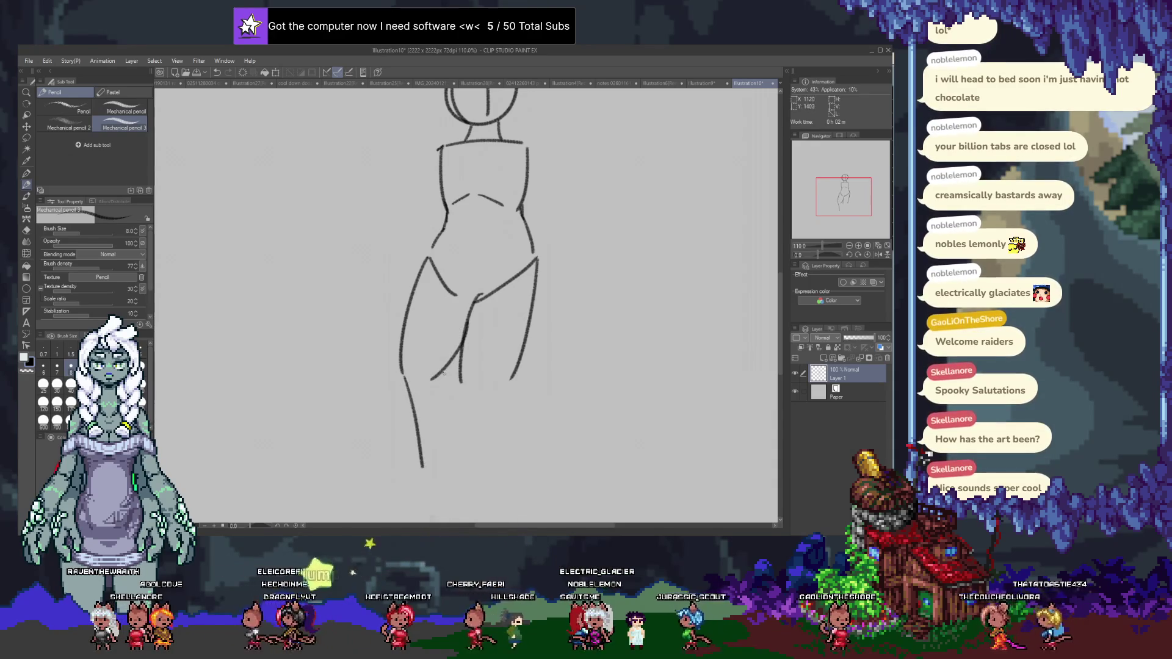
pyautogui.hotkey('ctrl', 'z')
pyautogui.moveTo(448, 368); pyautogui.dragTo(455, 459)
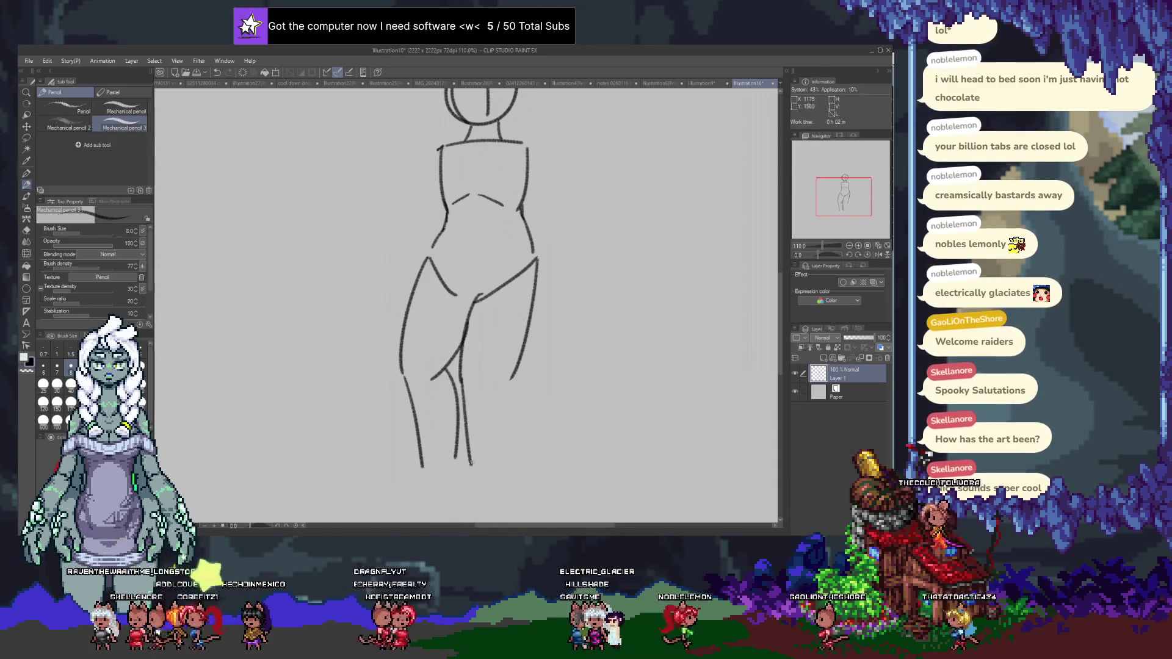
pyautogui.scroll(3, 476, 302)
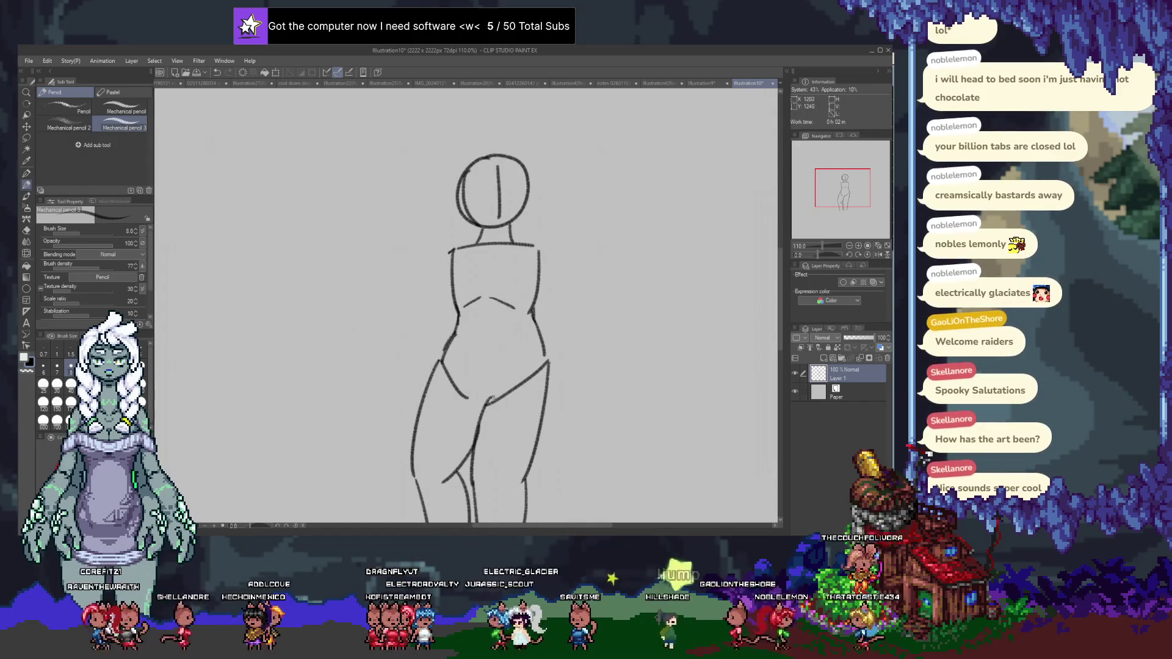
pyautogui.moveTo(547, 365); pyautogui.dragTo(490, 404)
pyautogui.moveTo(446, 361); pyautogui.dragTo(487, 403)
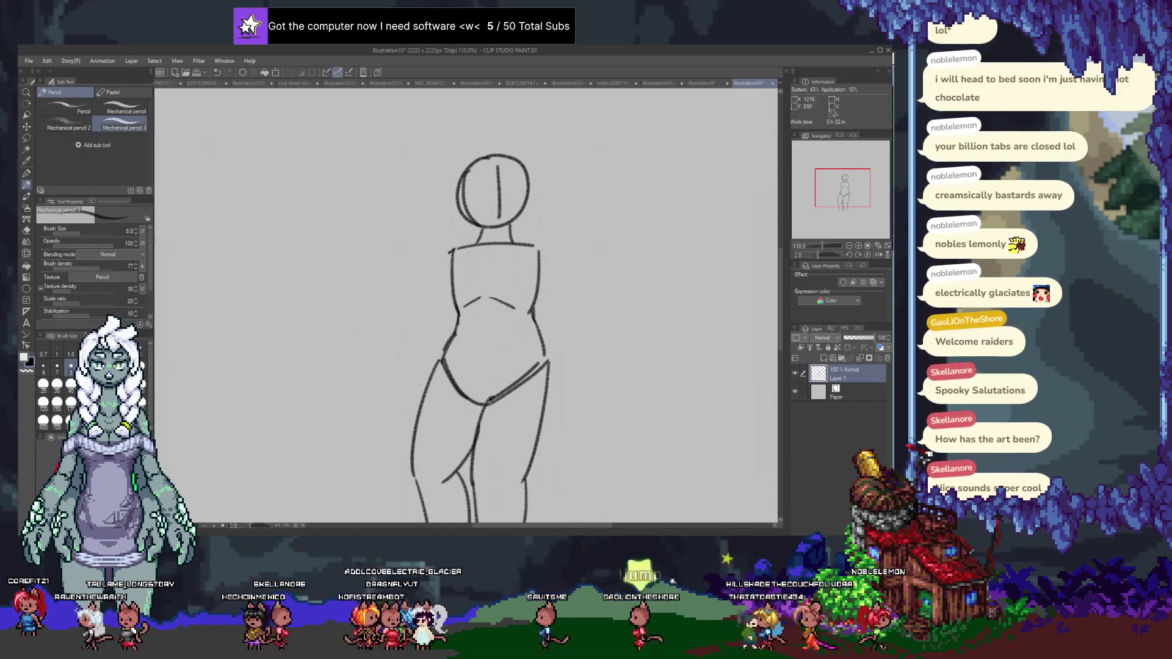
# Redraw the shoulders with curved ends, tidy stray strokes, and add a new empty layer.
pyautogui.moveTo(442, 253); pyautogui.dragTo(545, 245)
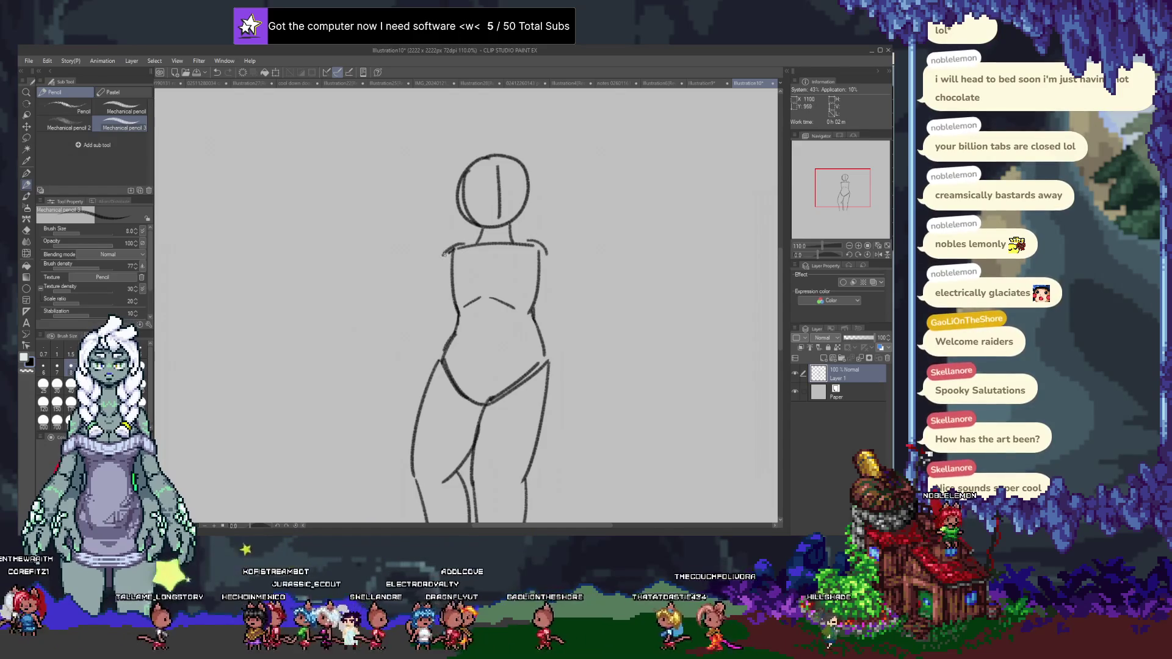
pyautogui.hotkey('ctrl', 'z')
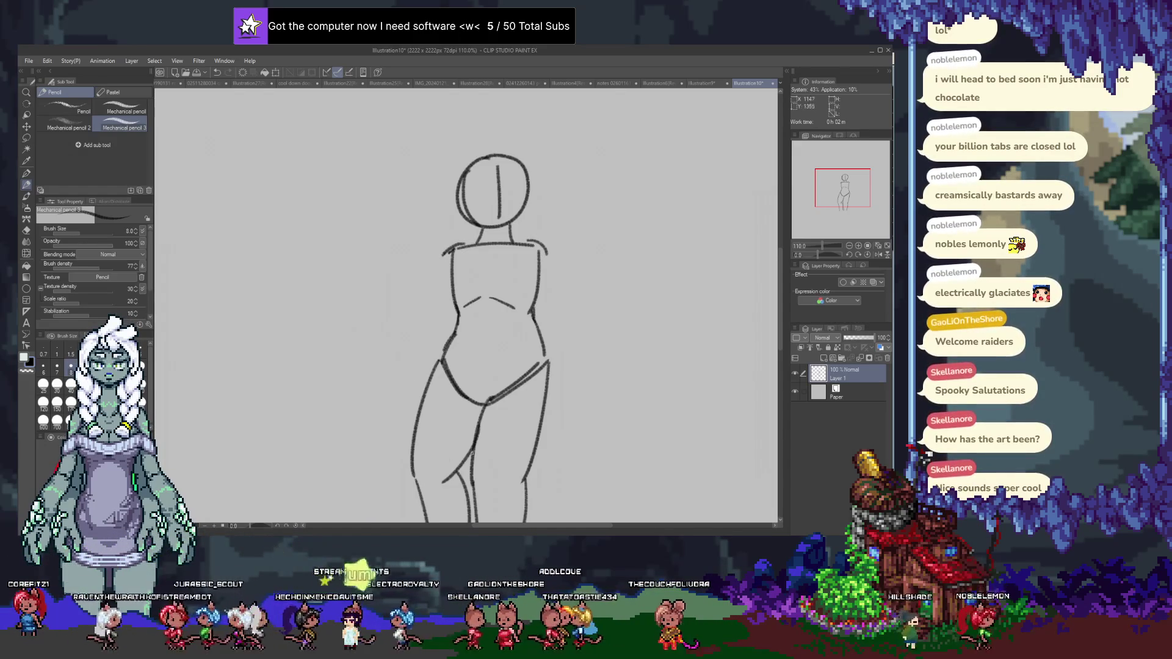
pyautogui.hotkey('ctrl', 'z')
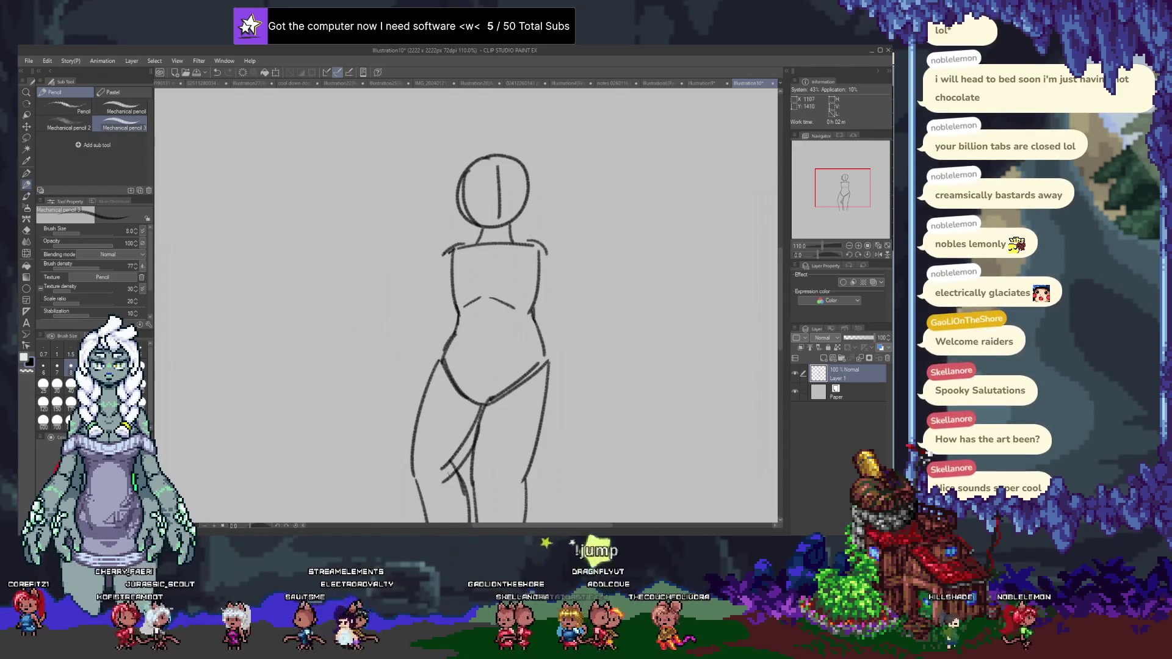
pyautogui.hotkey('ctrl', 'y')
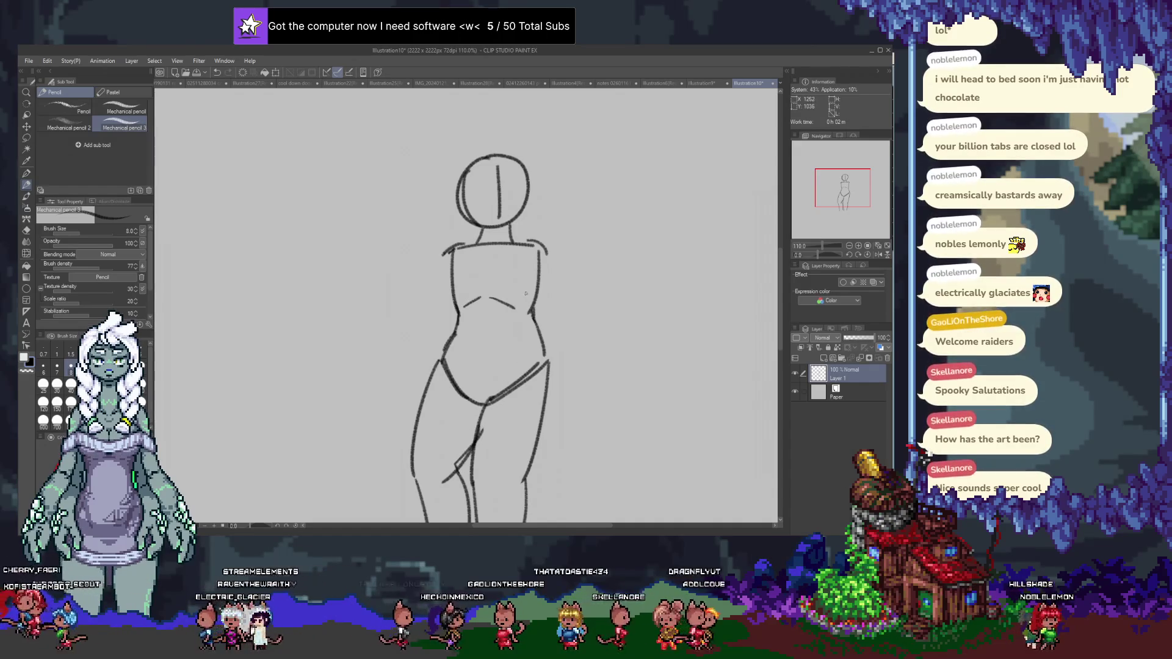
pyautogui.moveTo(567, 324); pyautogui.dragTo(435, 315)
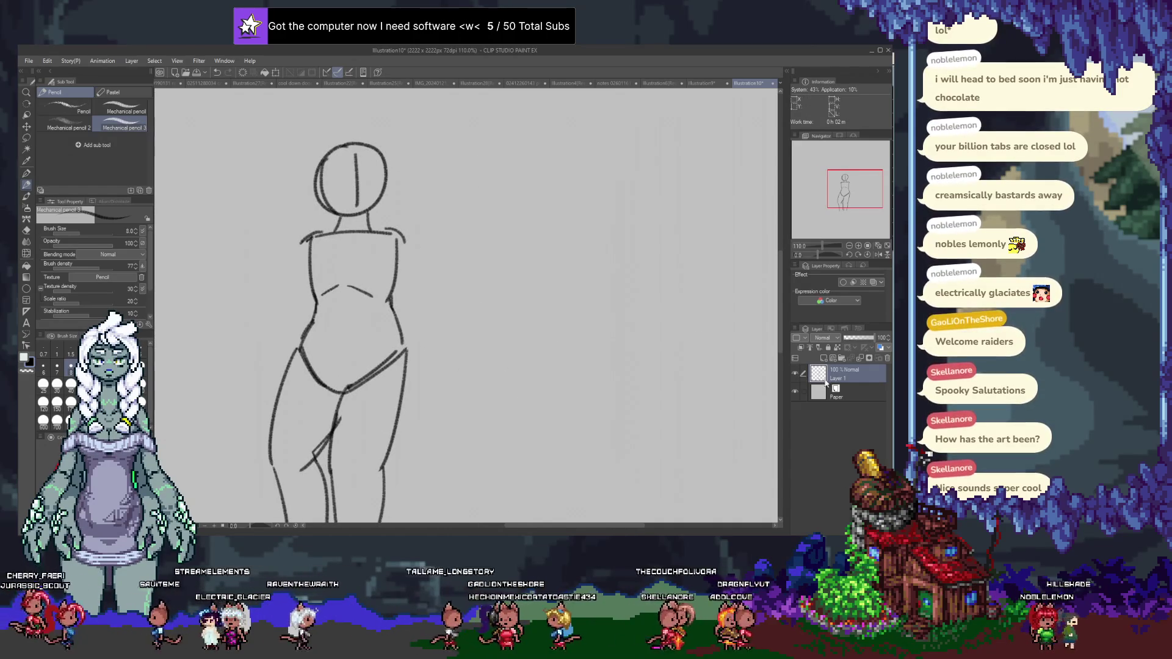
pyautogui.click(796, 373)
# Hide the rough sketch layer and set up a vertical symmetry ruler with the pencil ready.
pyautogui.hotkey('ctrl', 'shift', 'n')
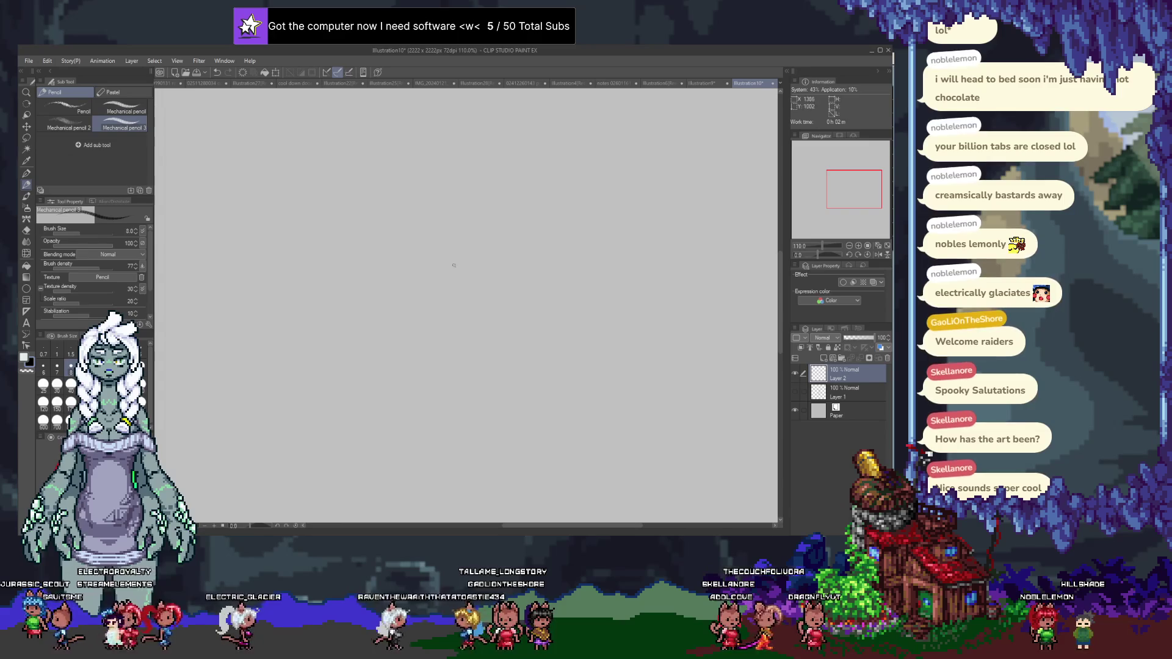
pyautogui.click(26, 312)
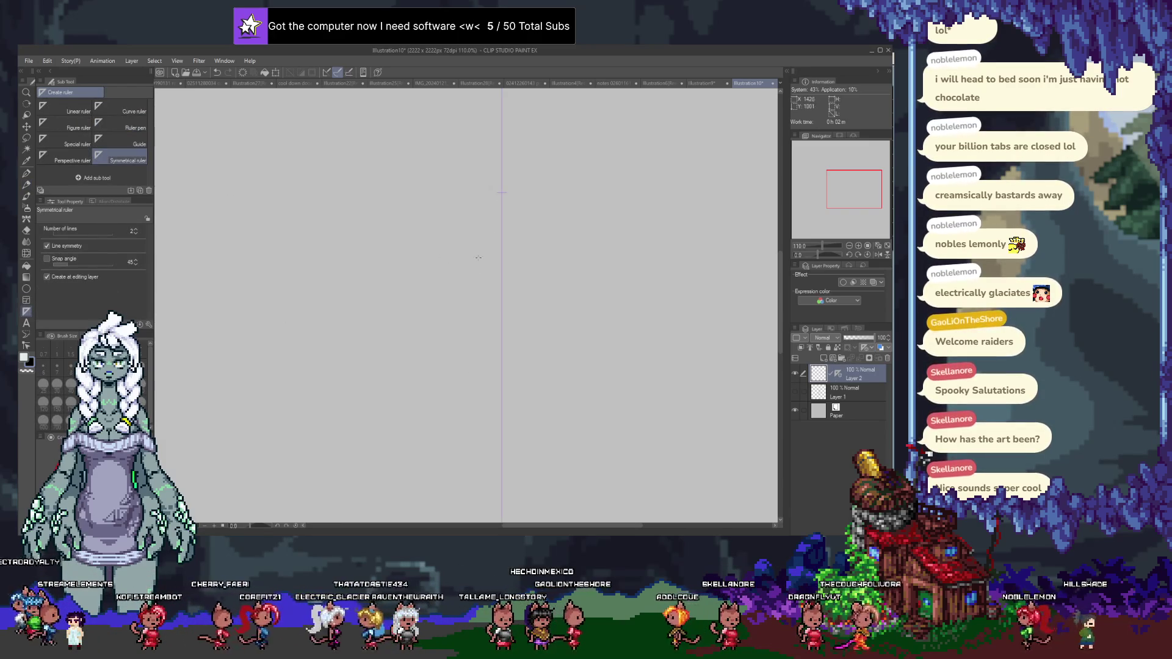
pyautogui.press('p')
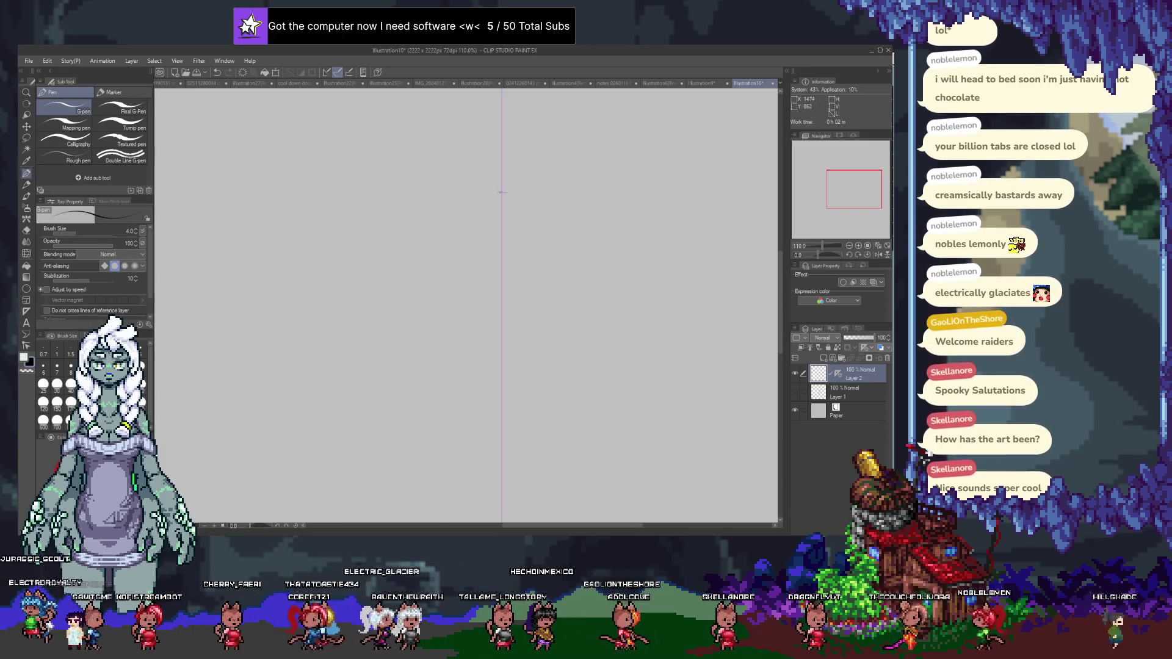
pyautogui.hotkey('ctrl', 'z')
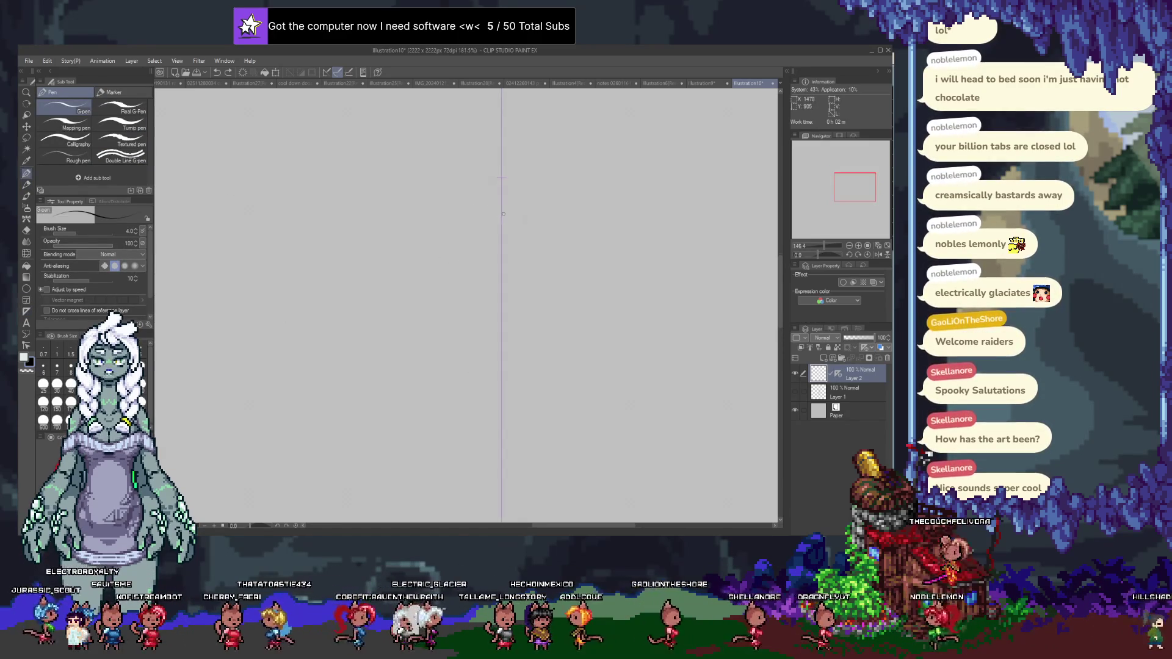
pyautogui.press('p')
# Draw the head circle centred on the symmetry line after discarding earlier oval attempts.
pyautogui.hotkey('ctrl', 'y')
pyautogui.hotkey('ctrl', 'z')
pyautogui.moveTo(499, 166); pyautogui.dragTo(458, 220)
pyautogui.hotkey('ctrl', 'z')
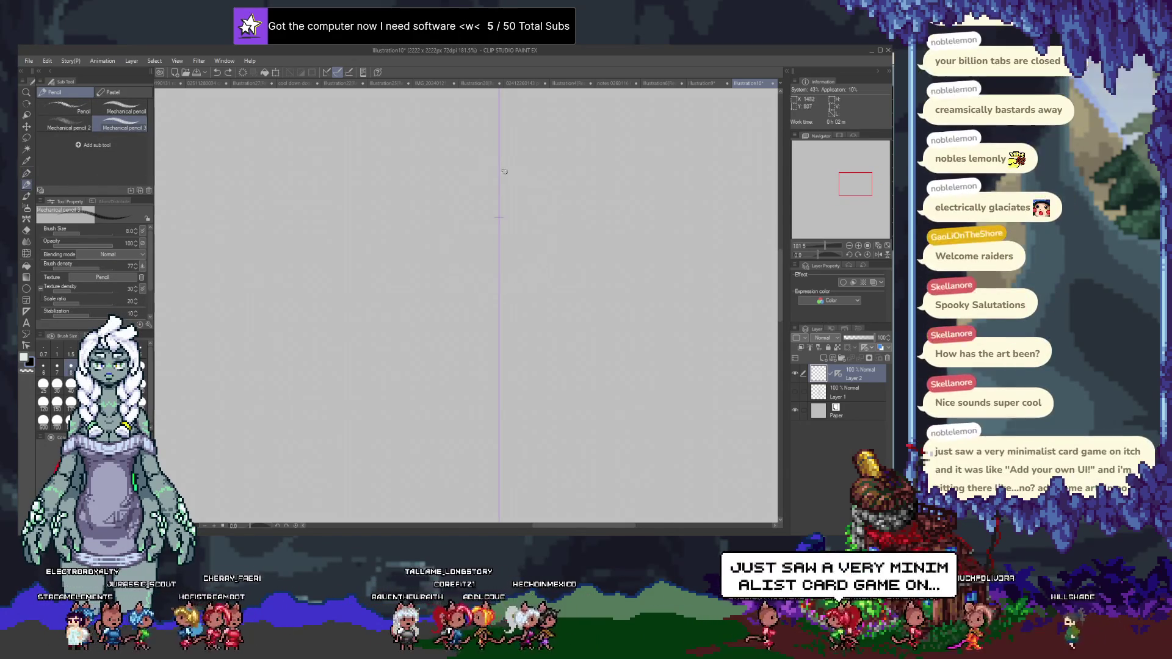
pyautogui.moveTo(498, 172); pyautogui.dragTo(501, 314)
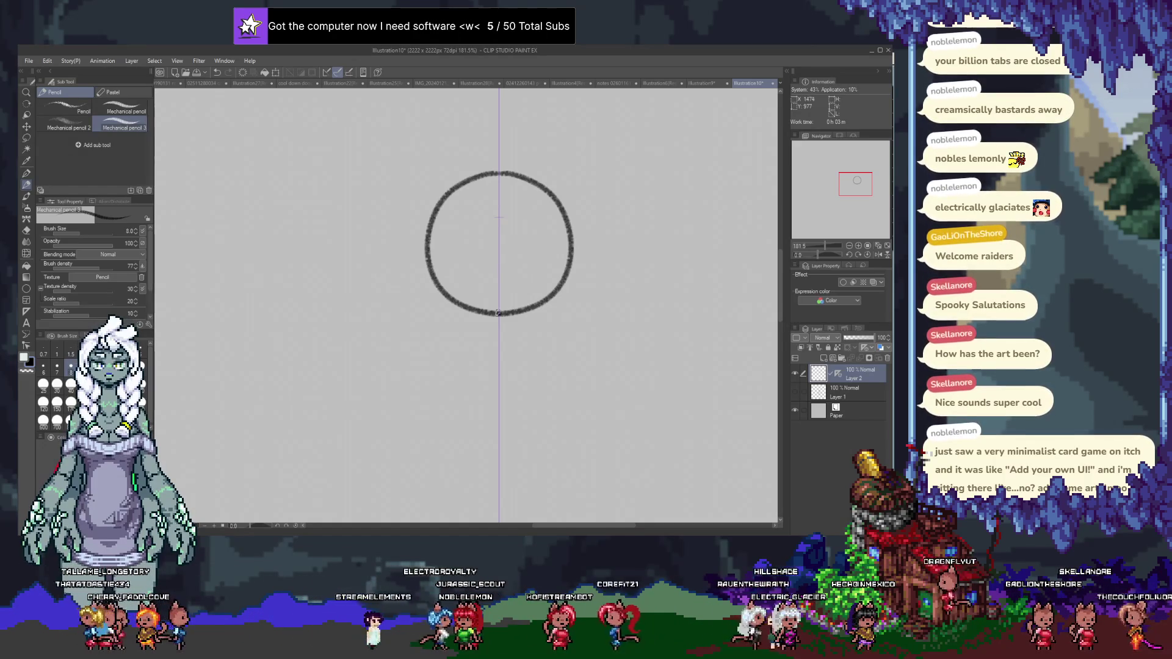
pyautogui.scroll(-1, 563, 305)
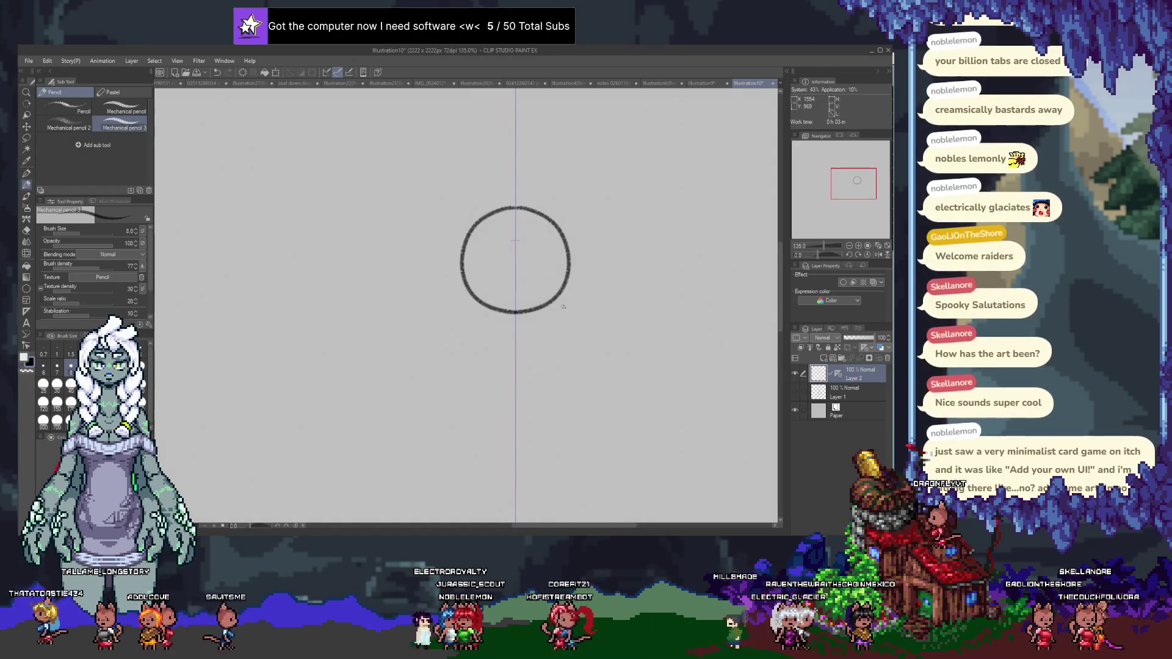
pyautogui.scroll(-1, 565, 307)
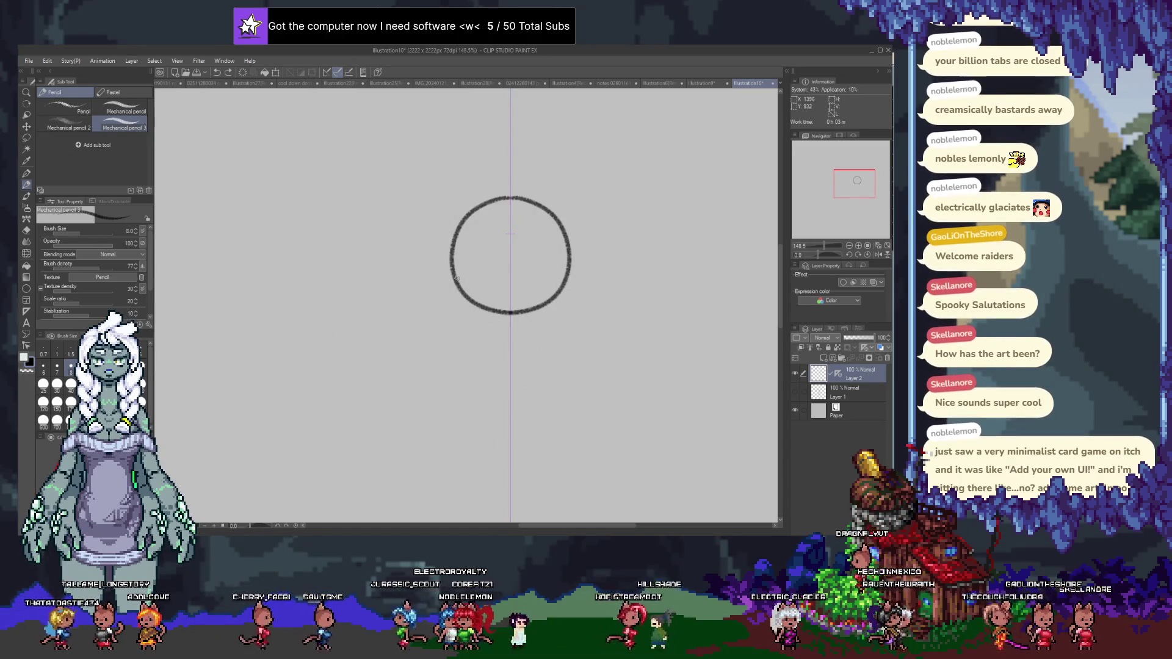
# Draw a curved jaw stroke below the head circle, retrying until the shape works, then ready the eraser.
pyautogui.moveTo(462, 275); pyautogui.dragTo(560, 275)
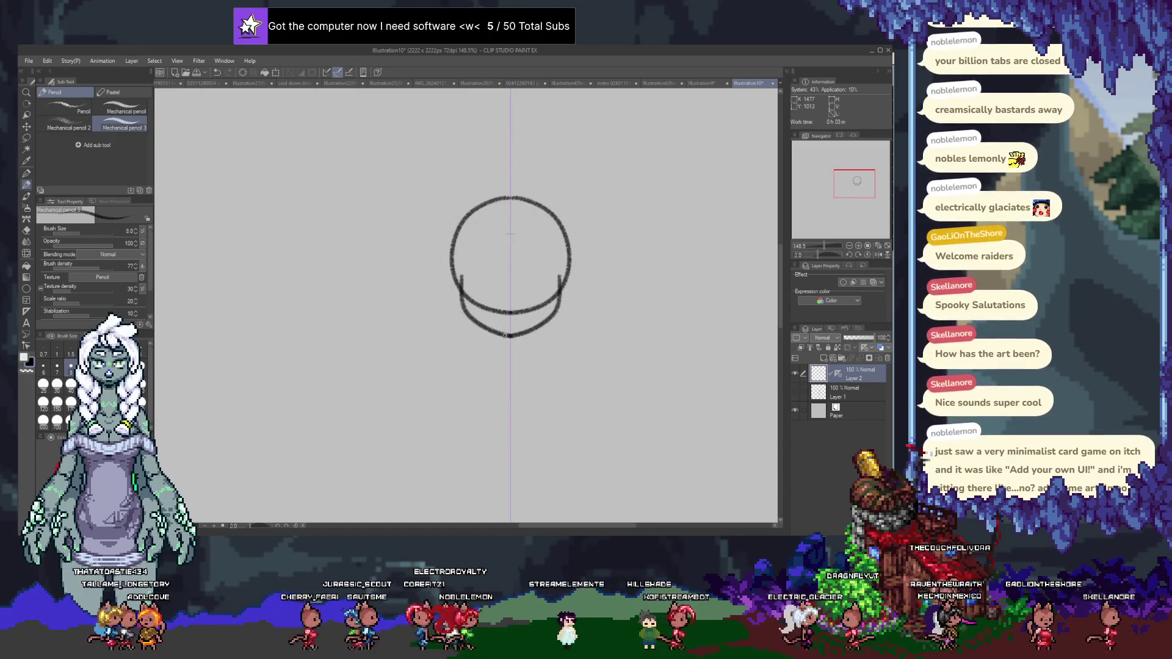
pyautogui.hotkey('ctrl', 'z')
pyautogui.moveTo(462, 274); pyautogui.dragTo(560, 275)
pyautogui.hotkey('ctrl', 'z')
pyautogui.moveTo(458, 275); pyautogui.dragTo(563, 275)
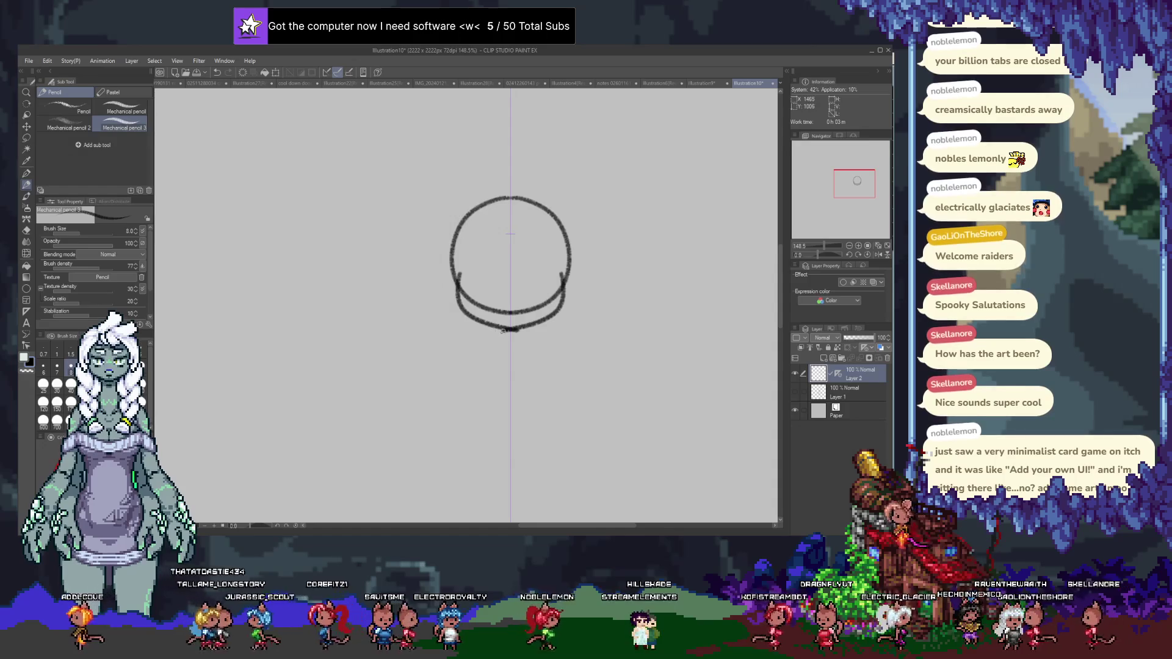
pyautogui.hotkey('ctrl', 'z')
pyautogui.moveTo(458, 279); pyautogui.dragTo(563, 280)
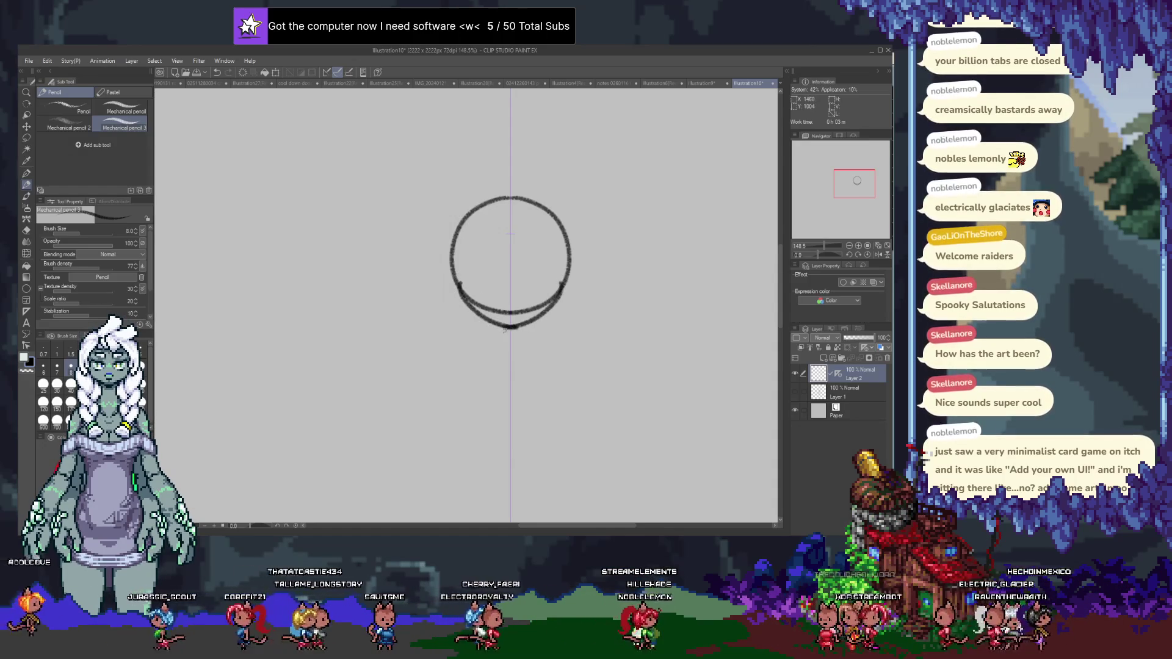
pyautogui.press('e')
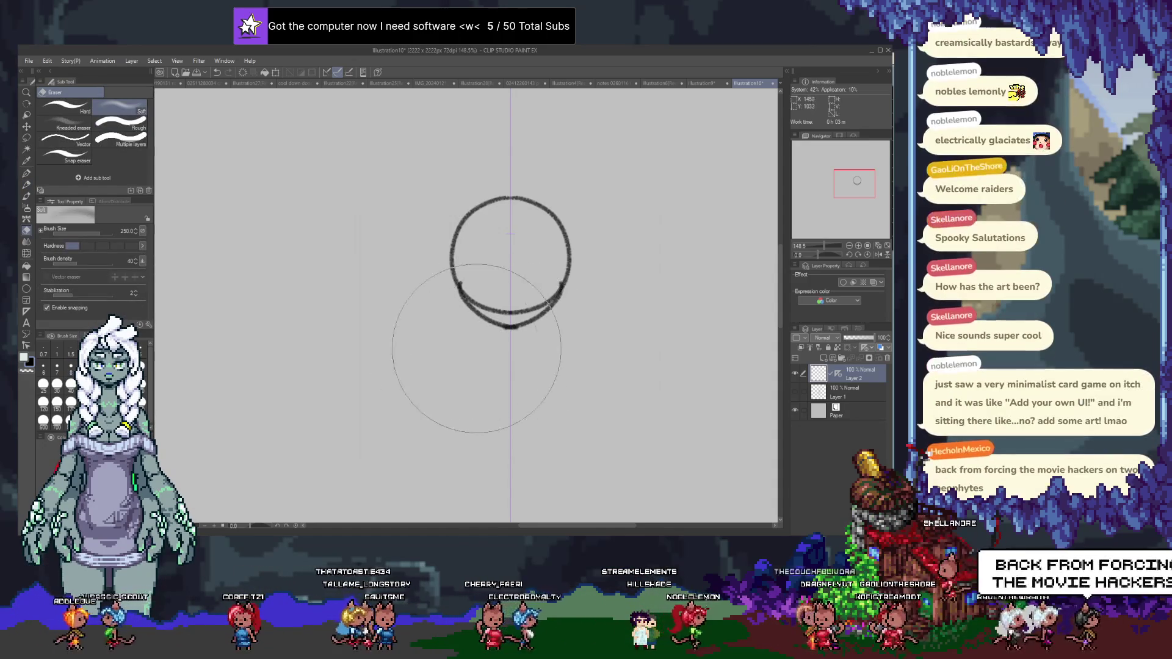
# Erase the doubled stroke at the bottom-left of the head with the Hard eraser.
pyautogui.click(124, 136)
pyautogui.click(68, 109)
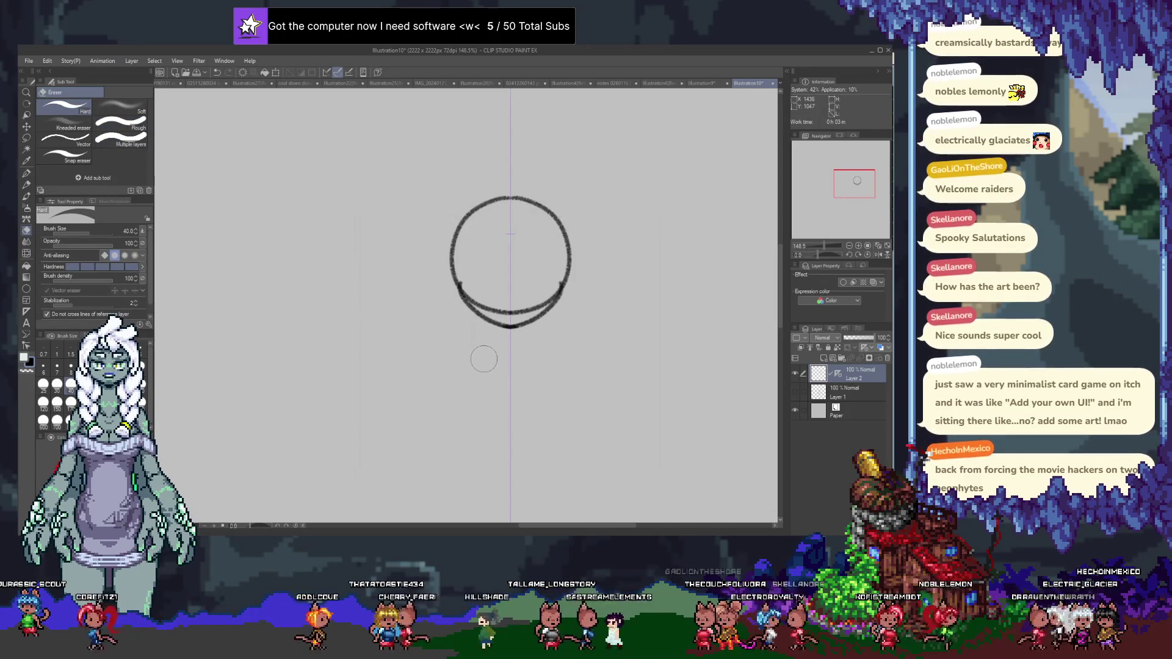
pyautogui.moveTo(482, 298); pyautogui.dragTo(495, 305)
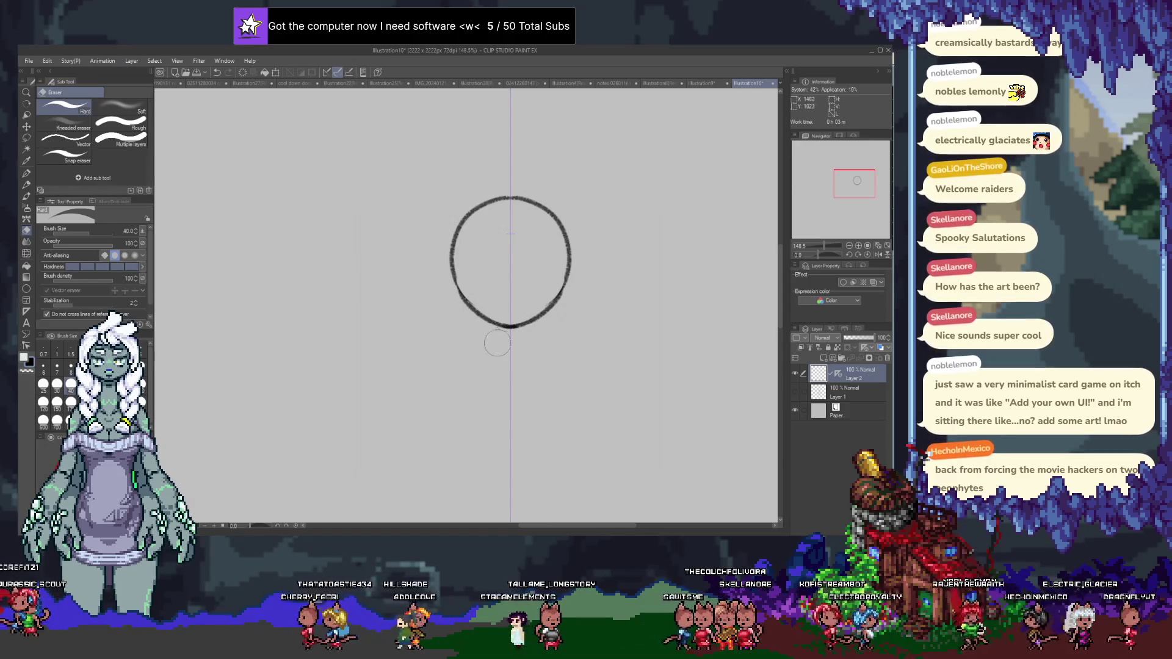
# Sketch two short symmetrical neck lines below the head with the pencil.
pyautogui.press('p')
pyautogui.moveTo(536, 328); pyautogui.dragTo(536, 358)
pyautogui.moveTo(488, 327); pyautogui.dragTo(482, 355)
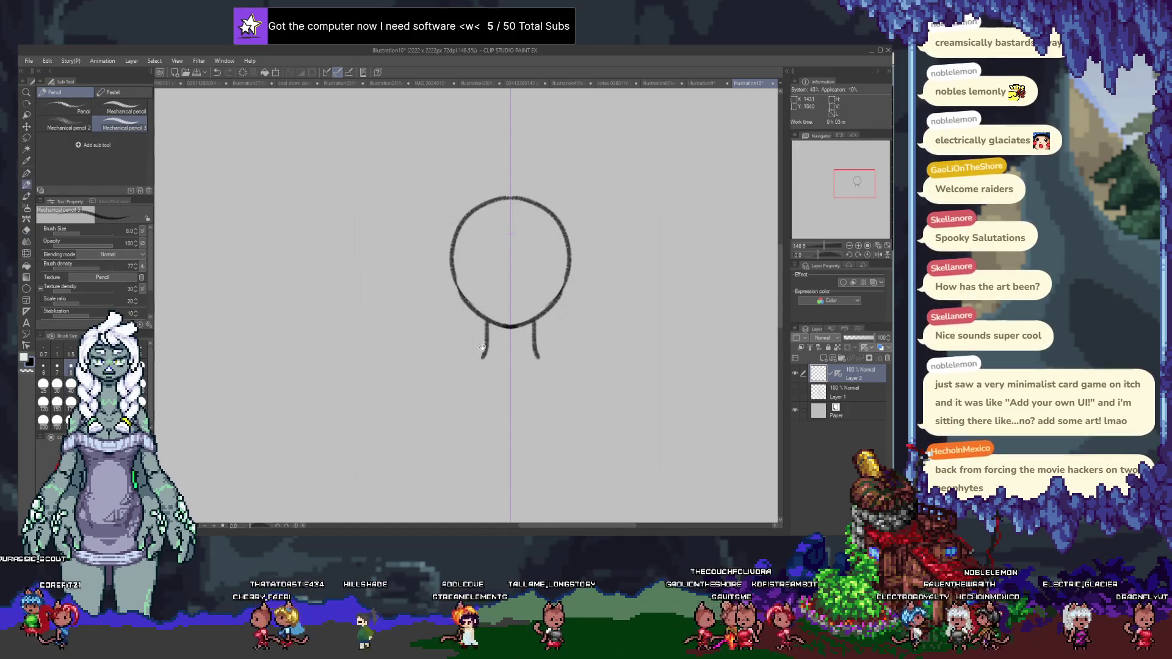
# Redo the neck, then try a shoulder line widening into both torso sides.
pyautogui.hotkey('ctrl', 'z')
pyautogui.hotkey('ctrl', 'z')
pyautogui.hotkey('ctrl', 'z')
pyautogui.hotkey('ctrl', 'z')
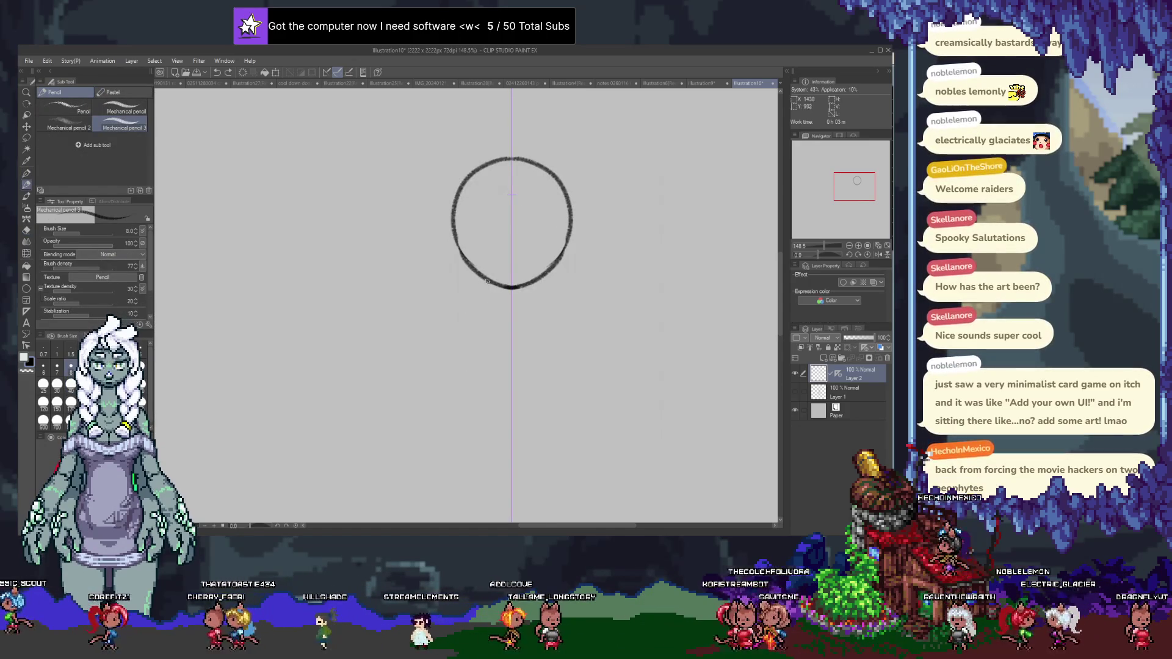
pyautogui.scroll(-2, 444, 344)
pyautogui.scroll(-2, 467, 316)
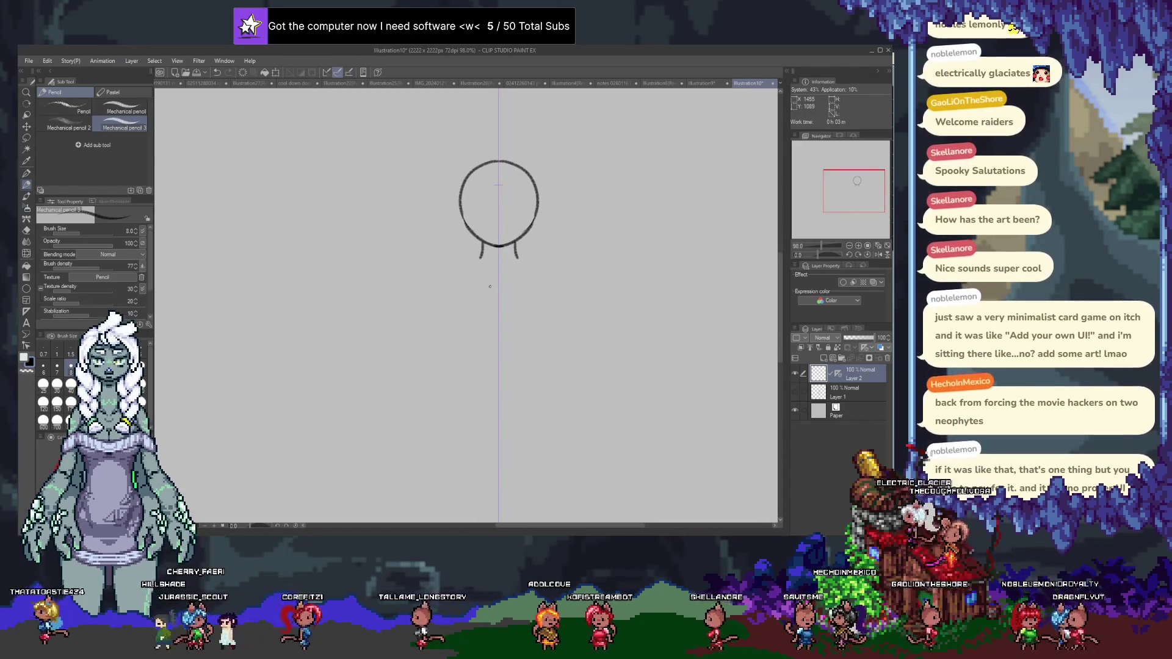
pyautogui.moveTo(469, 261); pyautogui.dragTo(530, 260)
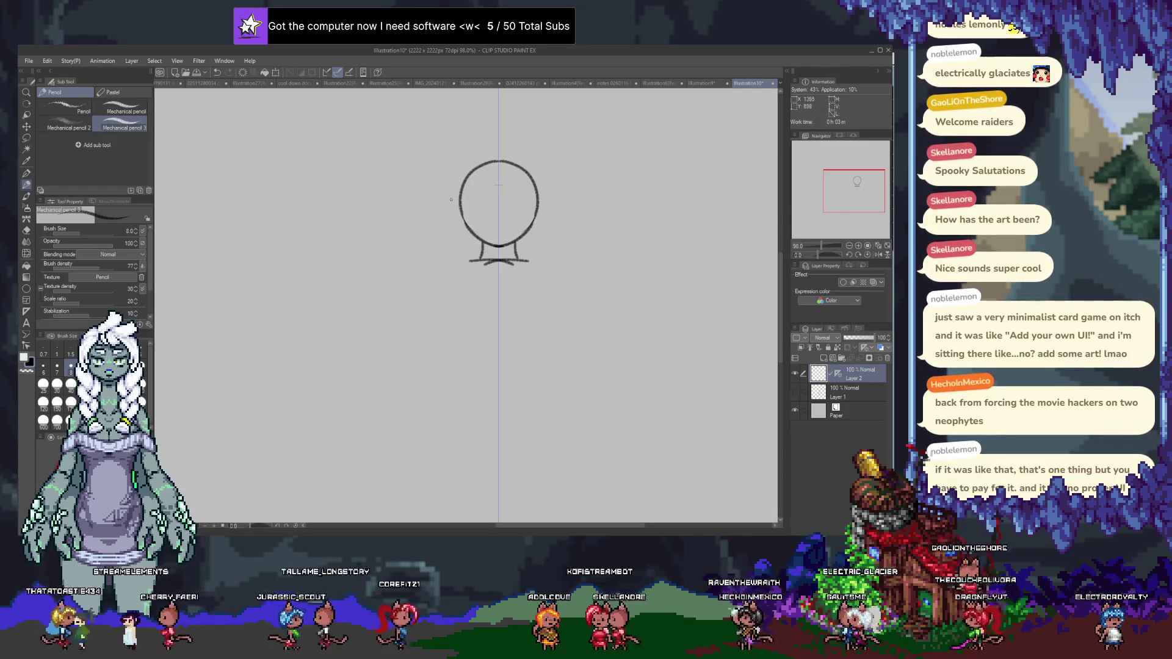
pyautogui.hotkey('ctrl', 'z')
pyautogui.scroll(2, 481, 275)
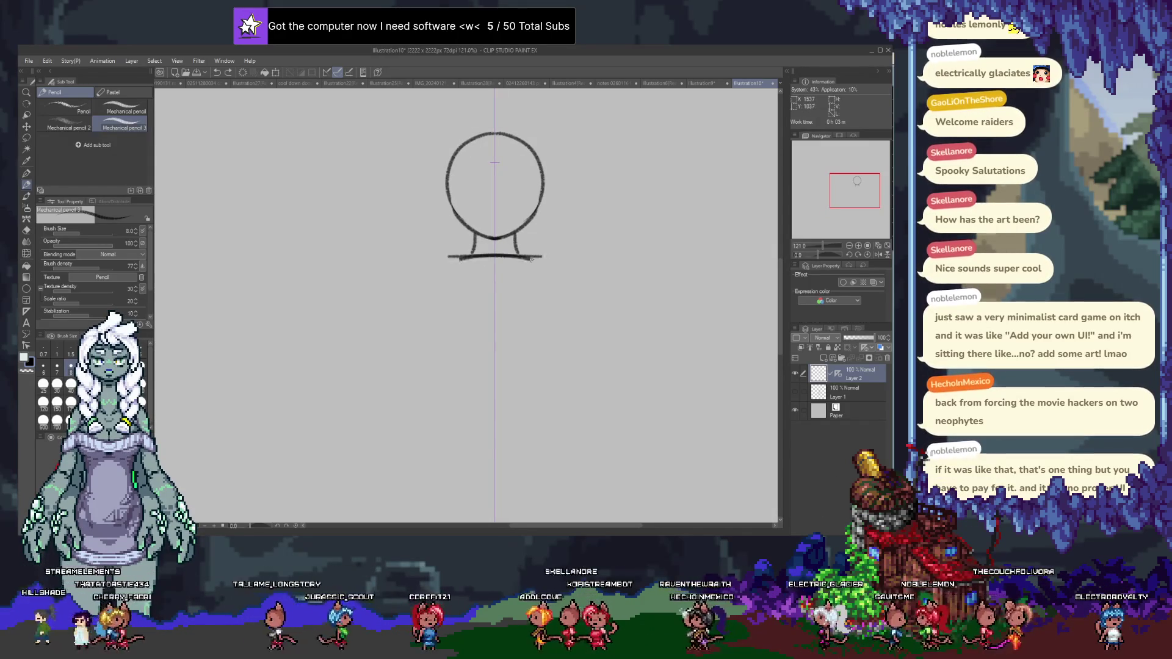
pyautogui.moveTo(445, 259); pyautogui.dragTo(546, 258)
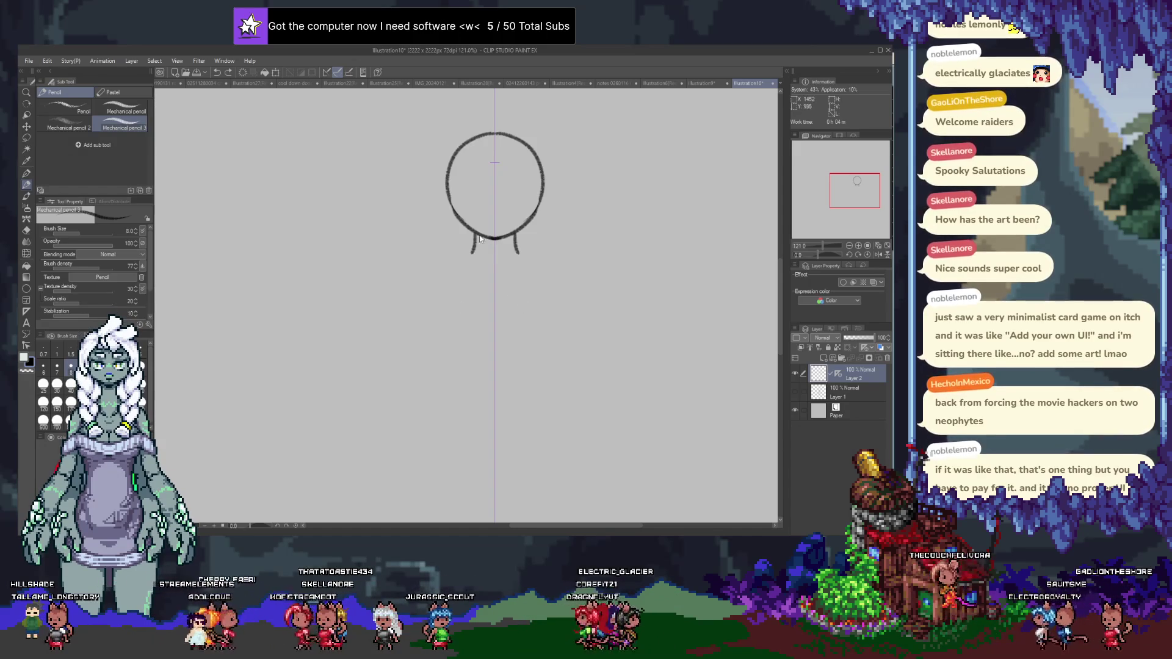
pyautogui.moveTo(453, 258); pyautogui.dragTo(538, 257)
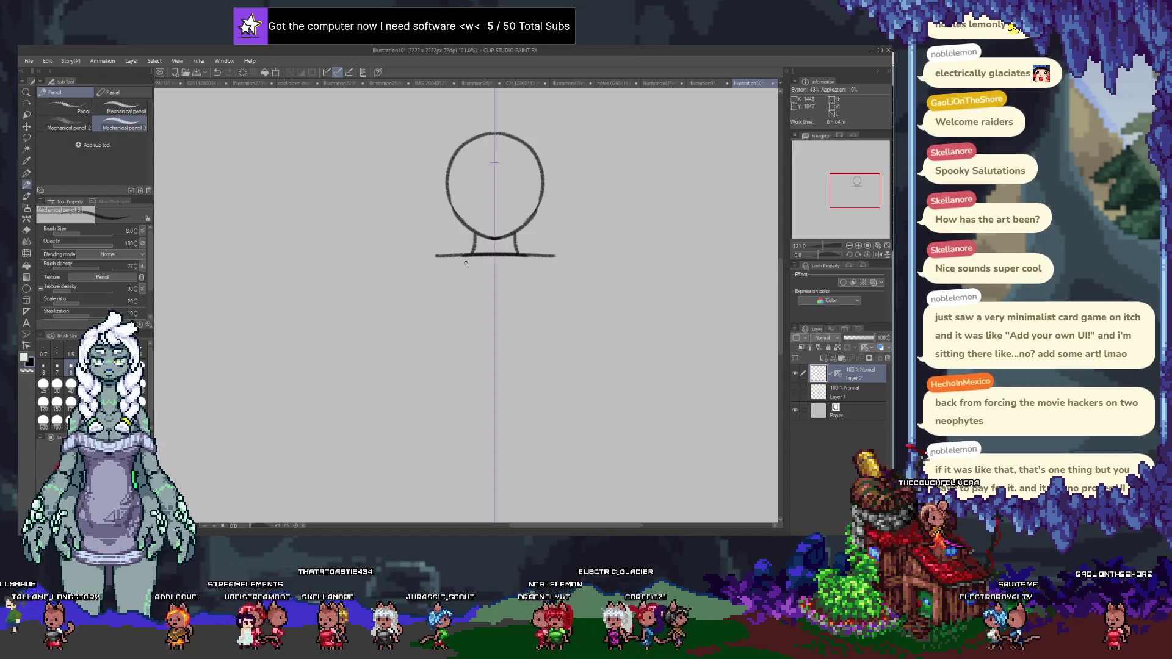
pyautogui.moveTo(453, 259)
pyautogui.mouseDown()
pyautogui.moveTo(554, 258)
pyautogui.moveTo(552, 355)
pyautogui.mouseUp()
pyautogui.moveTo(436, 263); pyautogui.dragTo(441, 346)
pyautogui.scroll(-1, 441, 345)
pyautogui.scroll(-1, 454, 357)
# Redraw the shoulder line and torso sides cleanly and start the leg lines below the torso.
pyautogui.hotkey('ctrl', 'z')
pyautogui.hotkey('ctrl', 'z')
pyautogui.hotkey('ctrl', 'z')
pyautogui.moveTo(449, 249); pyautogui.dragTo(521, 249)
pyautogui.hotkey('ctrl', 'z')
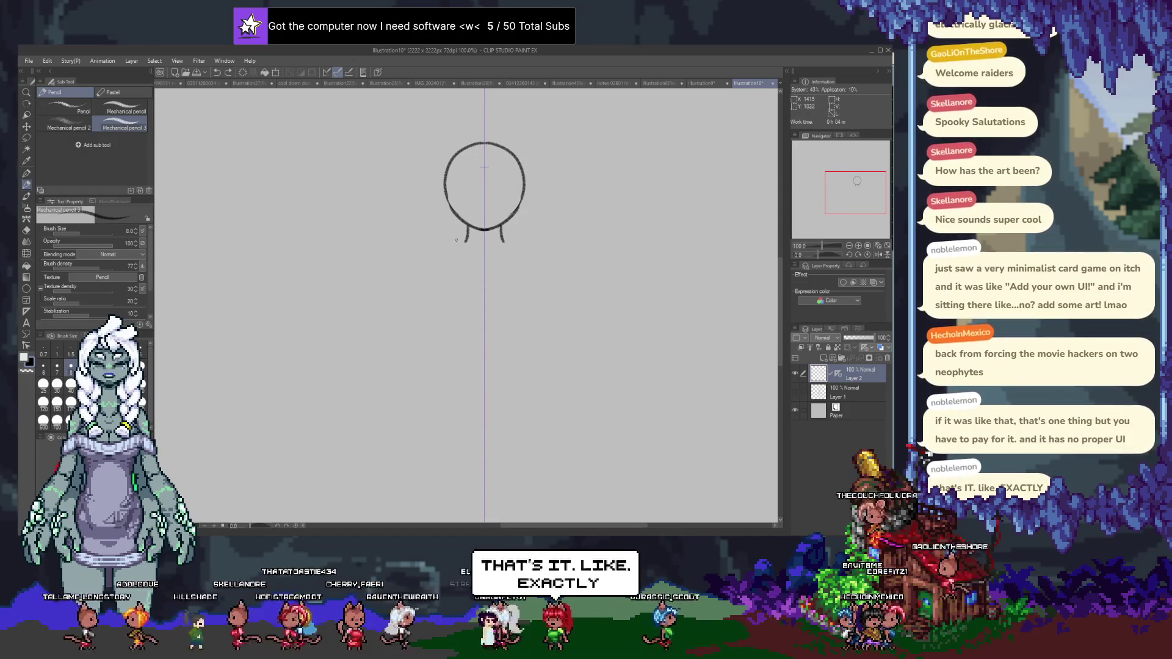
pyautogui.moveTo(449, 245); pyautogui.dragTo(522, 245)
pyautogui.moveTo(447, 251); pyautogui.dragTo(444, 326)
pyautogui.moveTo(527, 252); pyautogui.dragTo(524, 325)
pyautogui.moveTo(453, 339)
pyautogui.mouseDown()
pyautogui.moveTo(451, 269)
pyautogui.moveTo(422, 353)
pyautogui.mouseUp()
pyautogui.moveTo(522, 258); pyautogui.dragTo(549, 352)
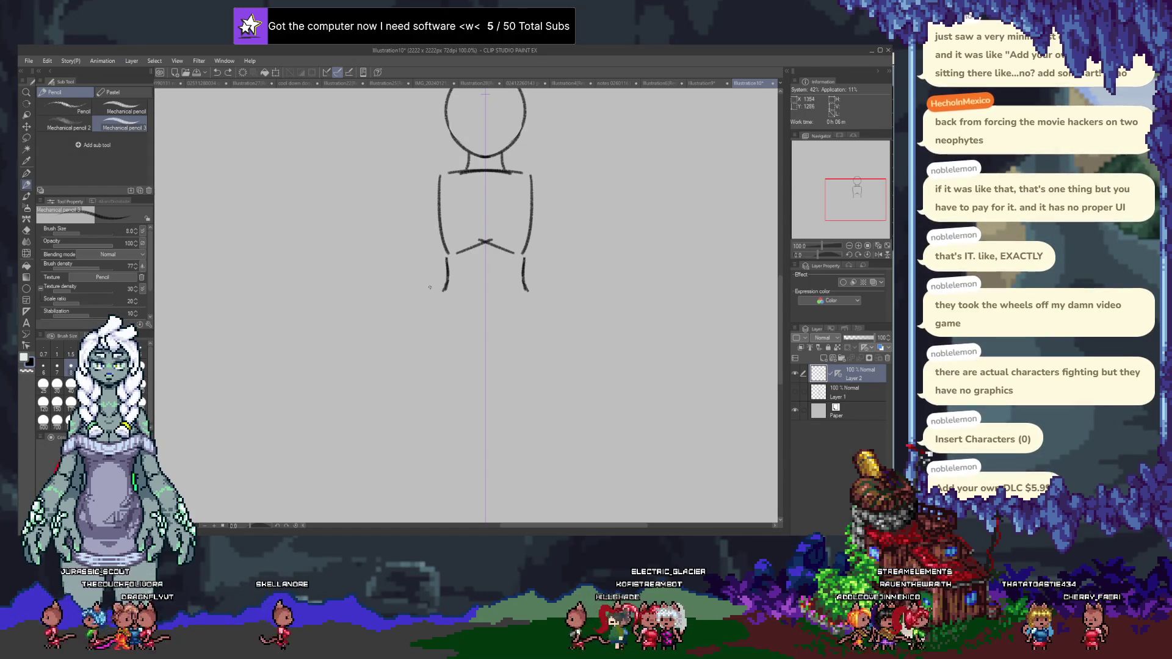
# Draw mirrored curved hip lines below the waist after discarding two diagonal attempts.
pyautogui.moveTo(446, 261); pyautogui.dragTo(412, 302)
pyautogui.moveTo(524, 261); pyautogui.dragTo(554, 302)
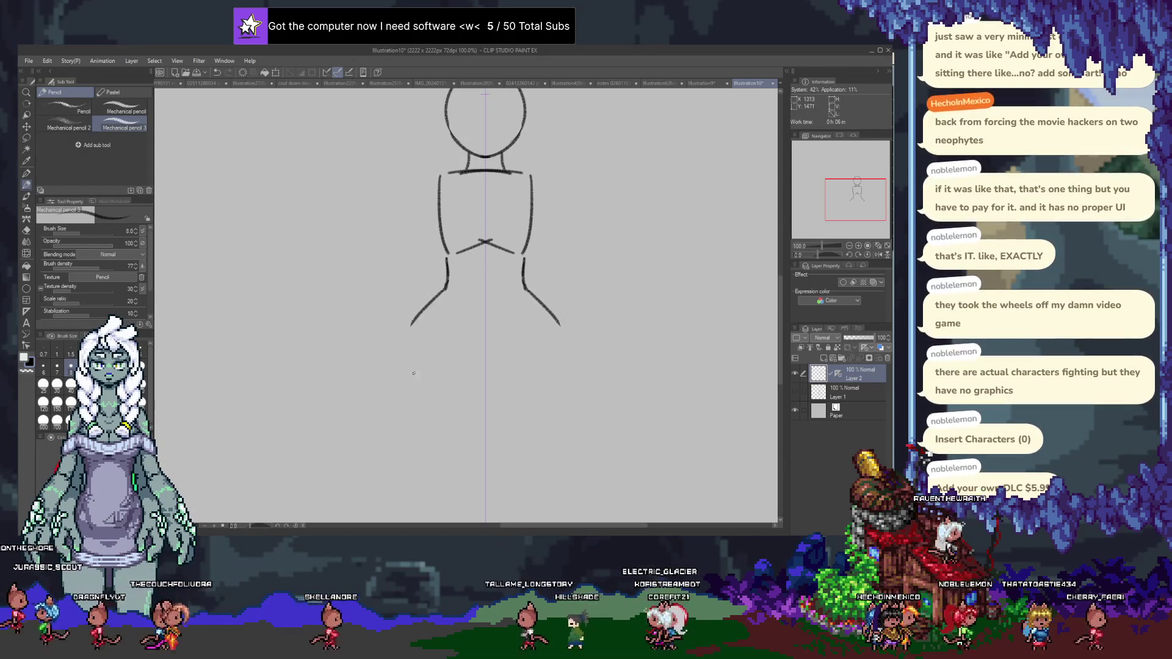
pyautogui.scroll(-1, 476, 275)
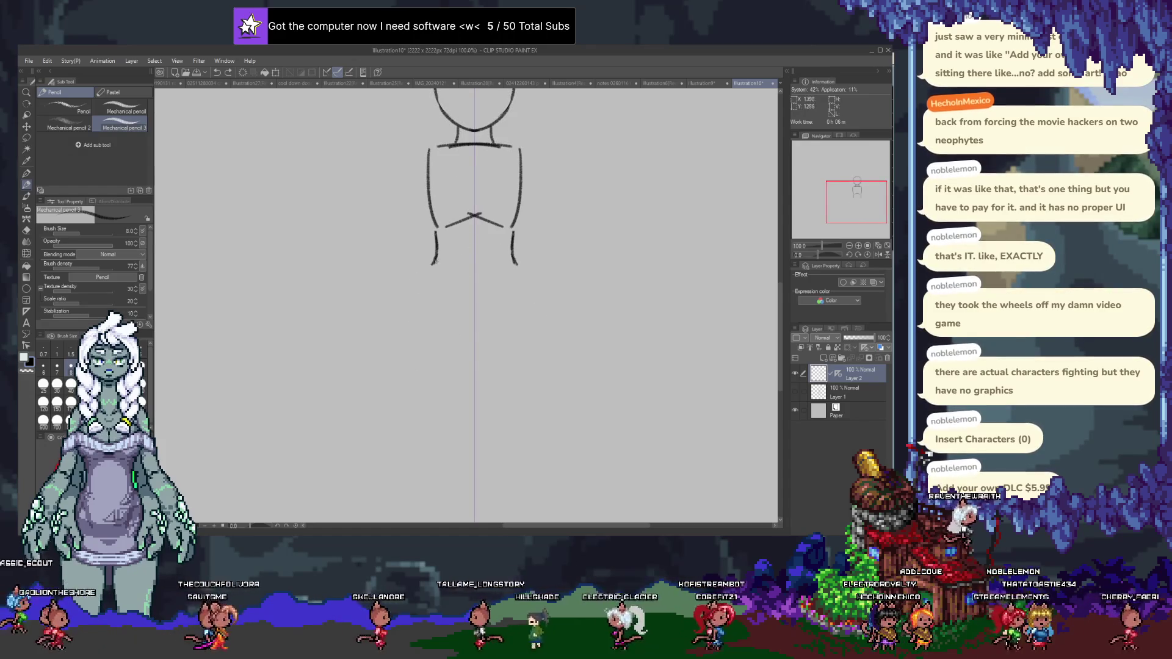
pyautogui.hotkey('ctrl', 'z')
pyautogui.hotkey('ctrl', 'z')
pyautogui.moveTo(436, 261); pyautogui.dragTo(407, 312)
pyautogui.moveTo(514, 260); pyautogui.dragTo(545, 312)
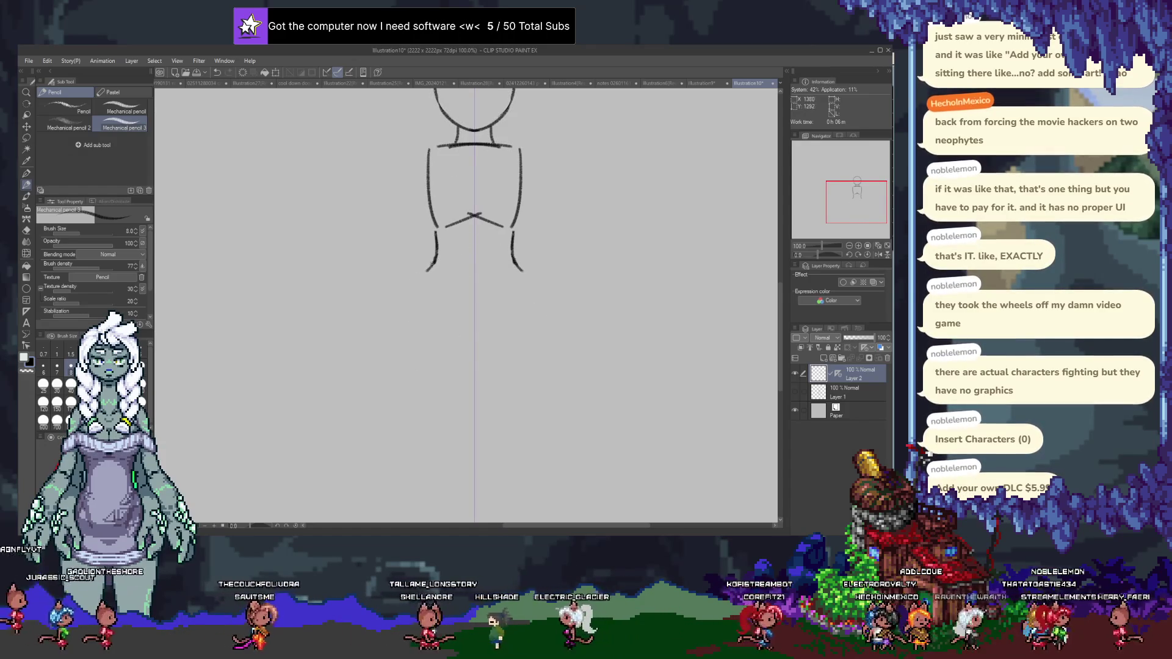
pyautogui.hotkey('ctrl', 'z')
pyautogui.moveTo(428, 272); pyautogui.dragTo(437, 325)
pyautogui.moveTo(524, 274); pyautogui.dragTo(514, 325)
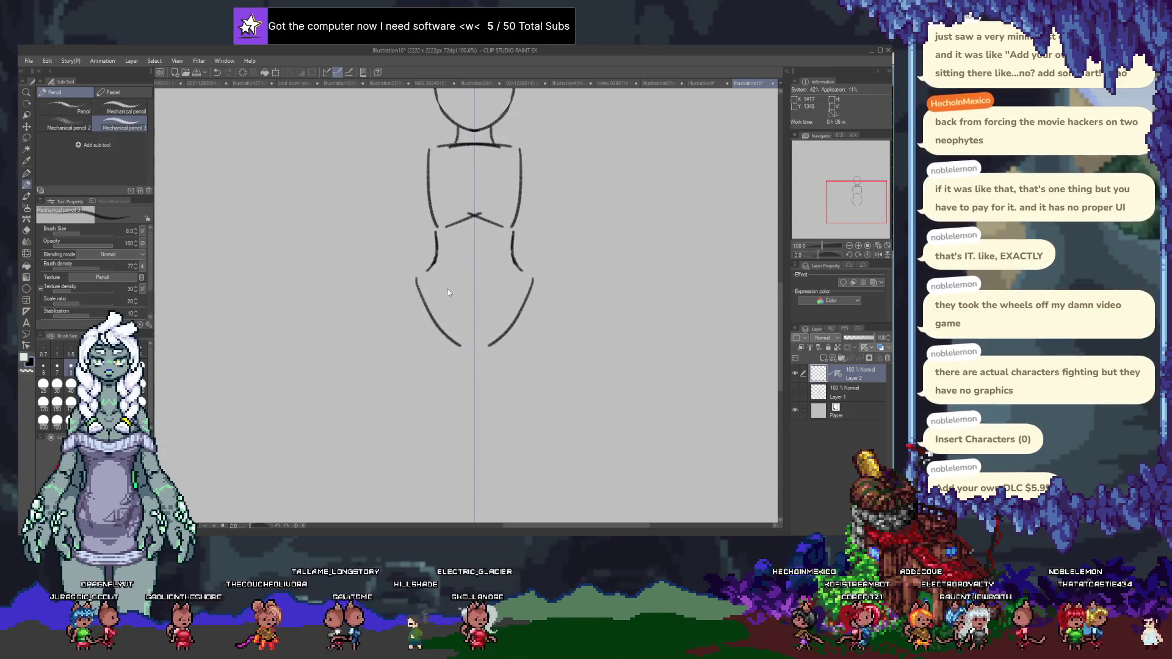
pyautogui.hotkey('ctrl', 'z')
pyautogui.hotkey('ctrl', 'z')
pyautogui.hotkey('ctrl', 'y')
pyautogui.hotkey('ctrl', 'y')
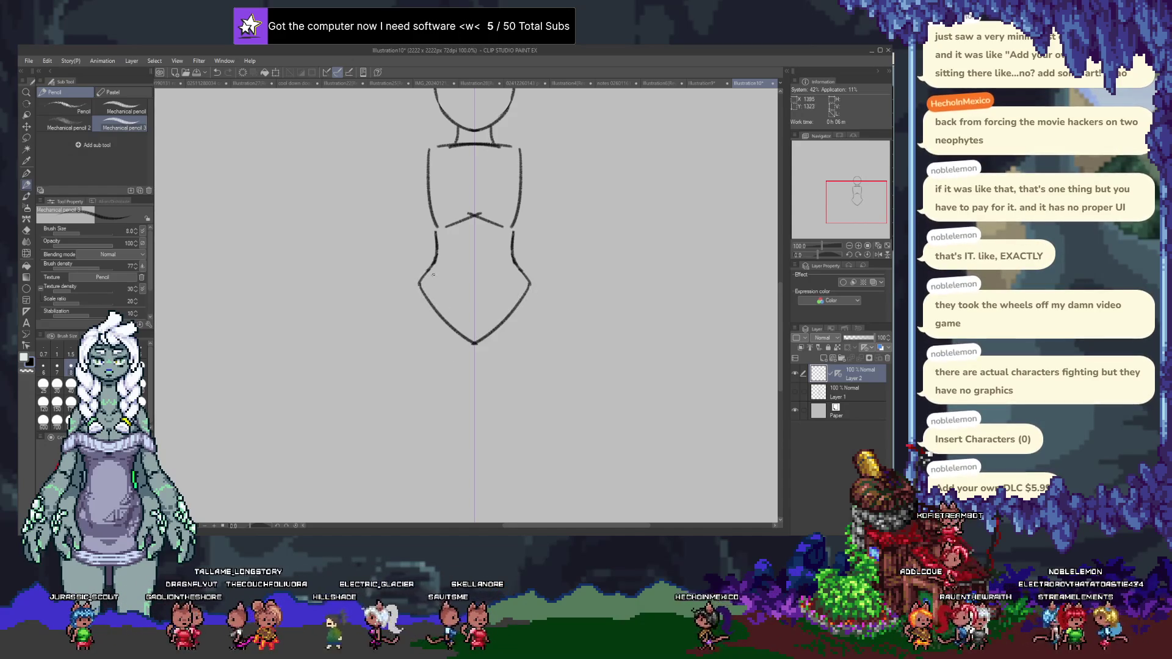
pyautogui.scroll(-2, 476, 274)
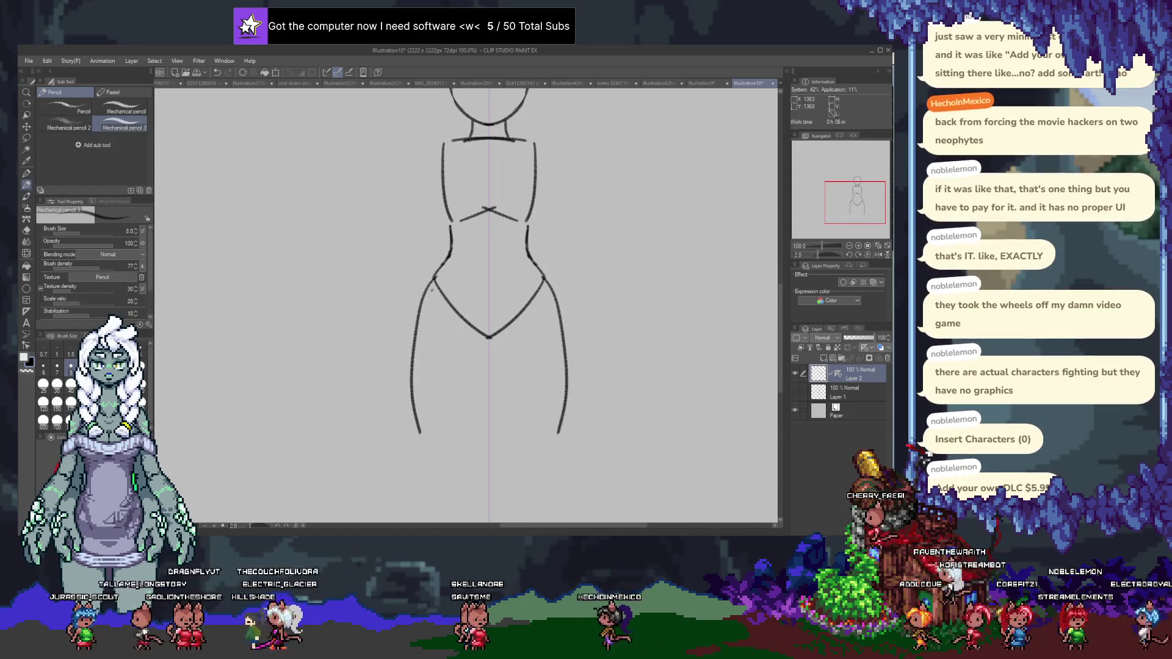
# Step the long leg strokes back and forth, then draw collar lines below the neck.
pyautogui.hotkey('ctrl', 'z')
pyautogui.hotkey('ctrl', 'z')
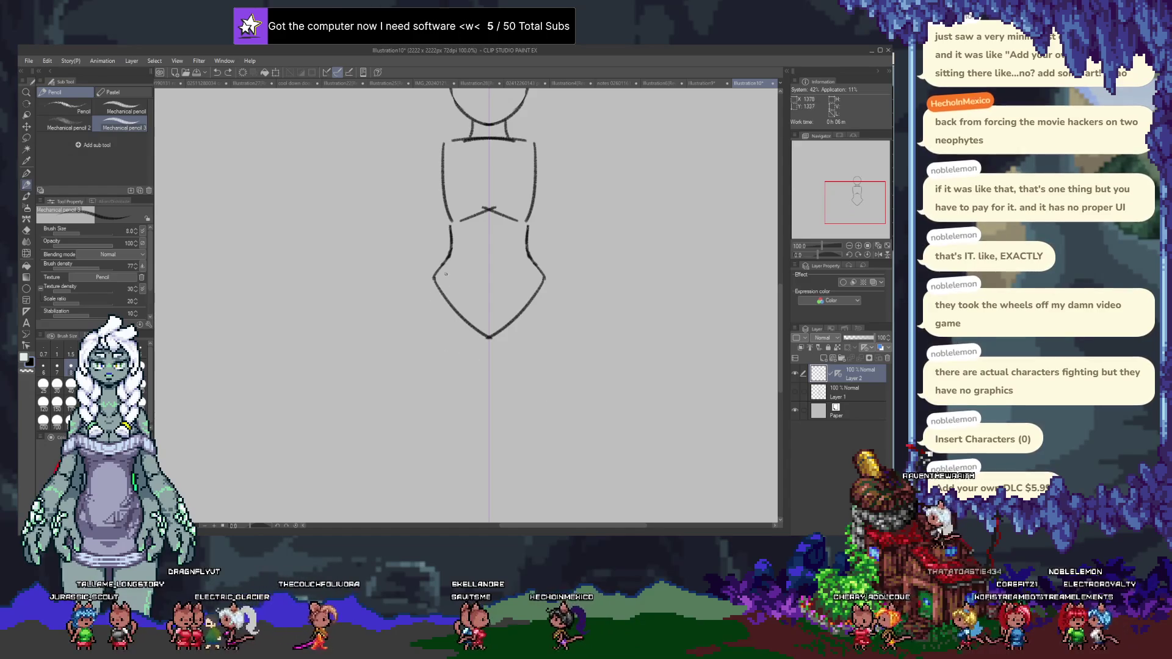
pyautogui.hotkey('ctrl', 'y')
pyautogui.hotkey('ctrl', 'z')
pyautogui.scroll(3, 458, 275)
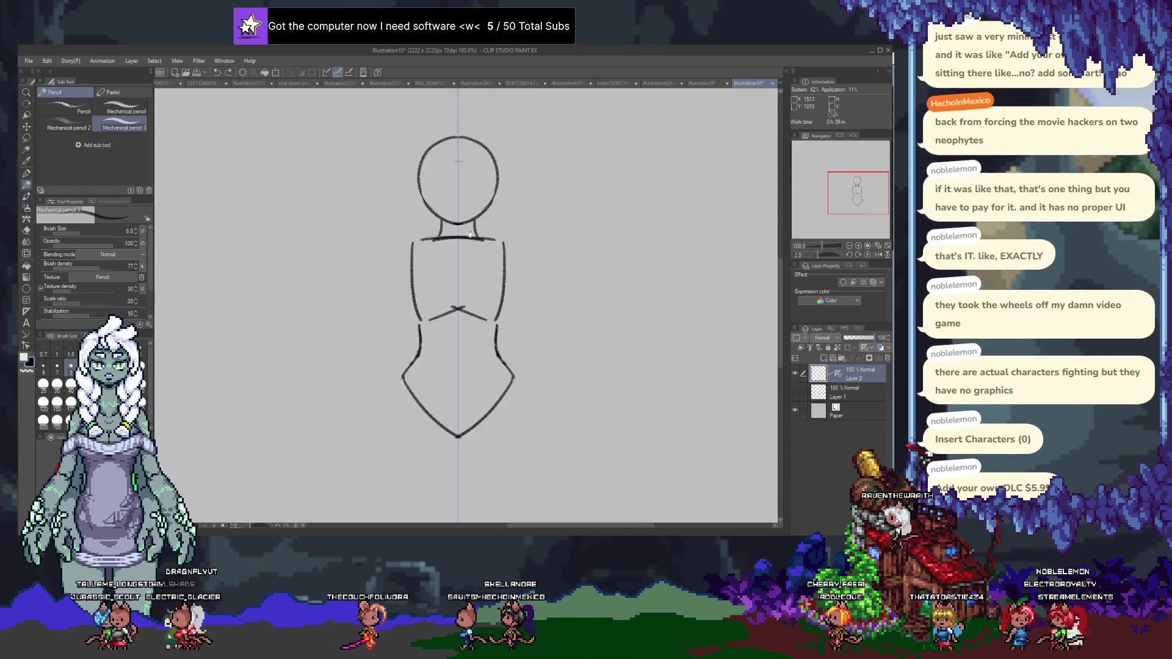
pyautogui.moveTo(441, 268)
pyautogui.mouseDown()
pyautogui.moveTo(436, 277)
pyautogui.moveTo(450, 259)
pyautogui.mouseUp()
pyautogui.moveTo(490, 245); pyautogui.dragTo(468, 260)
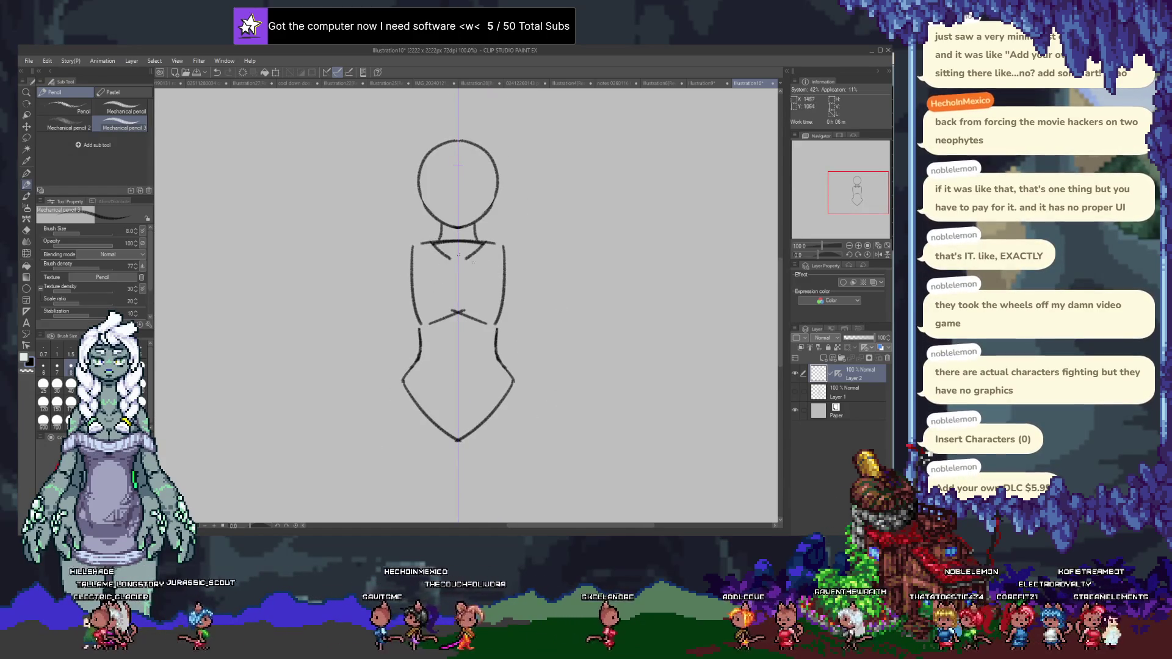
pyautogui.scroll(-3, 458, 275)
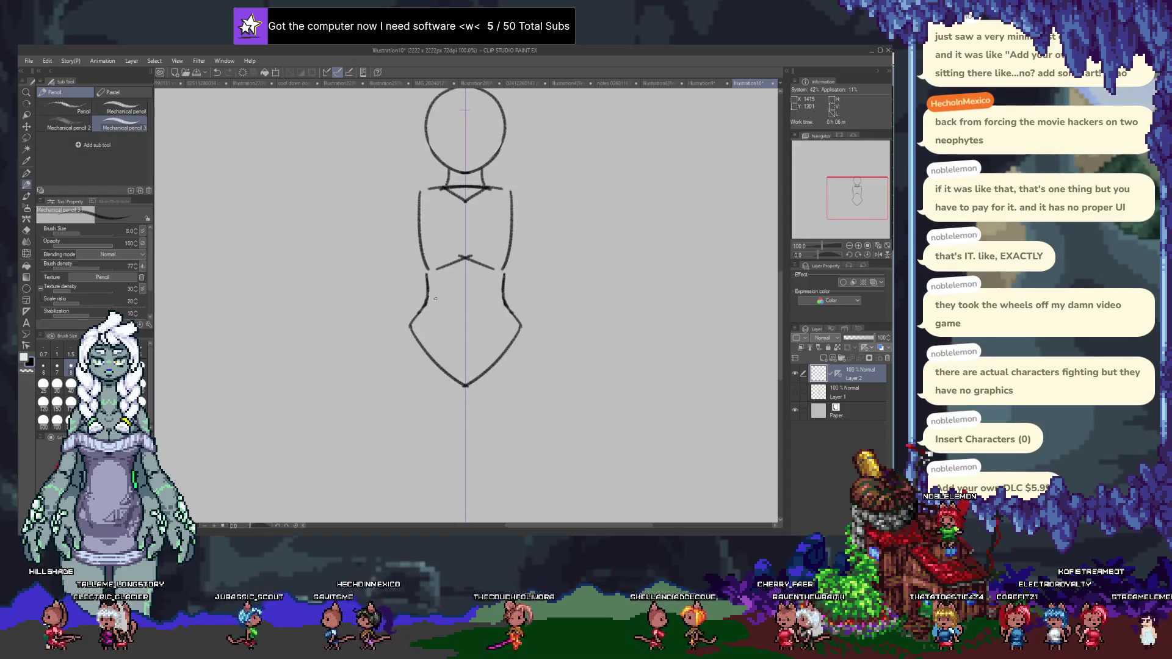
pyautogui.scroll(-2, 436, 307)
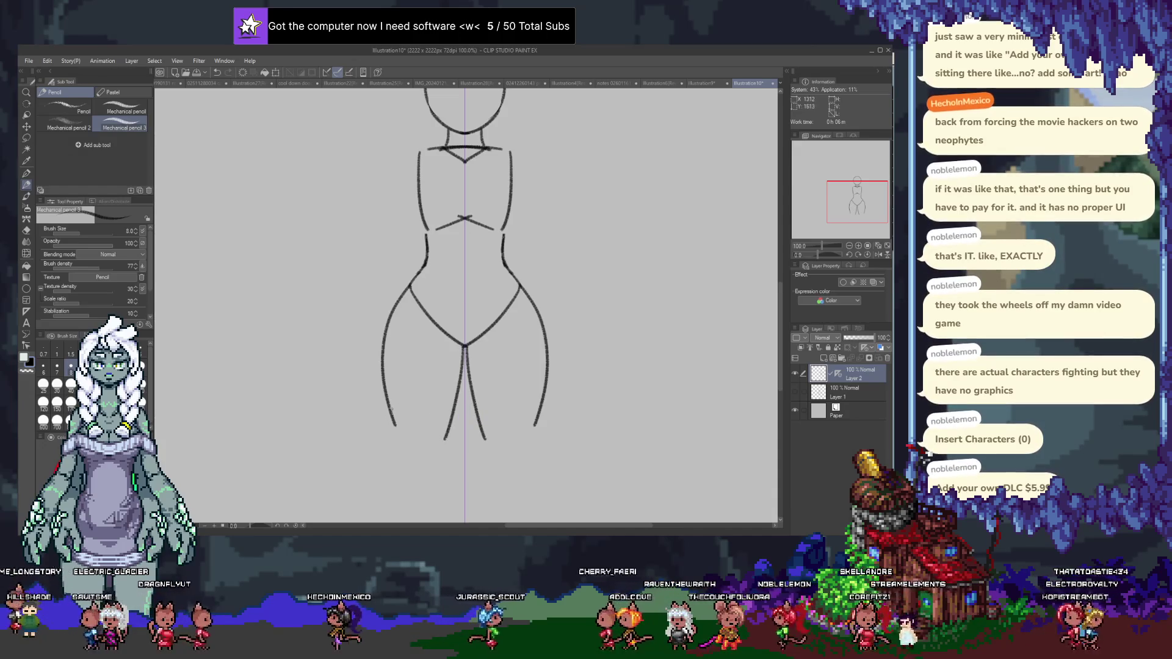
pyautogui.scroll(1, 449, 337)
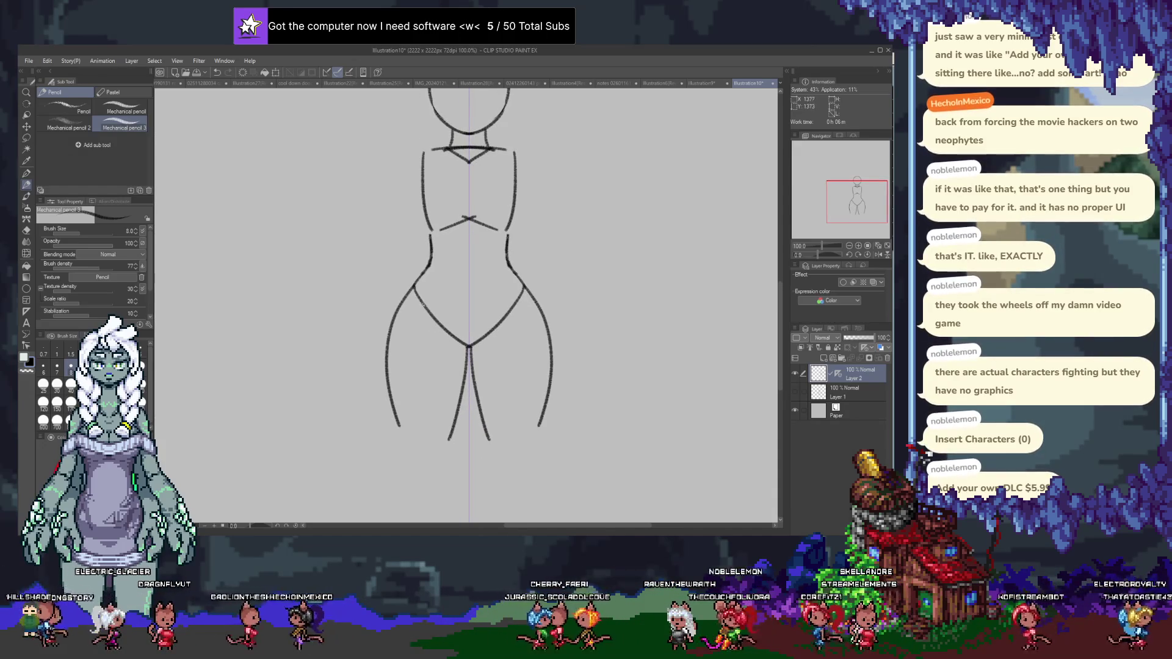
pyautogui.scroll(-2, 587, 386)
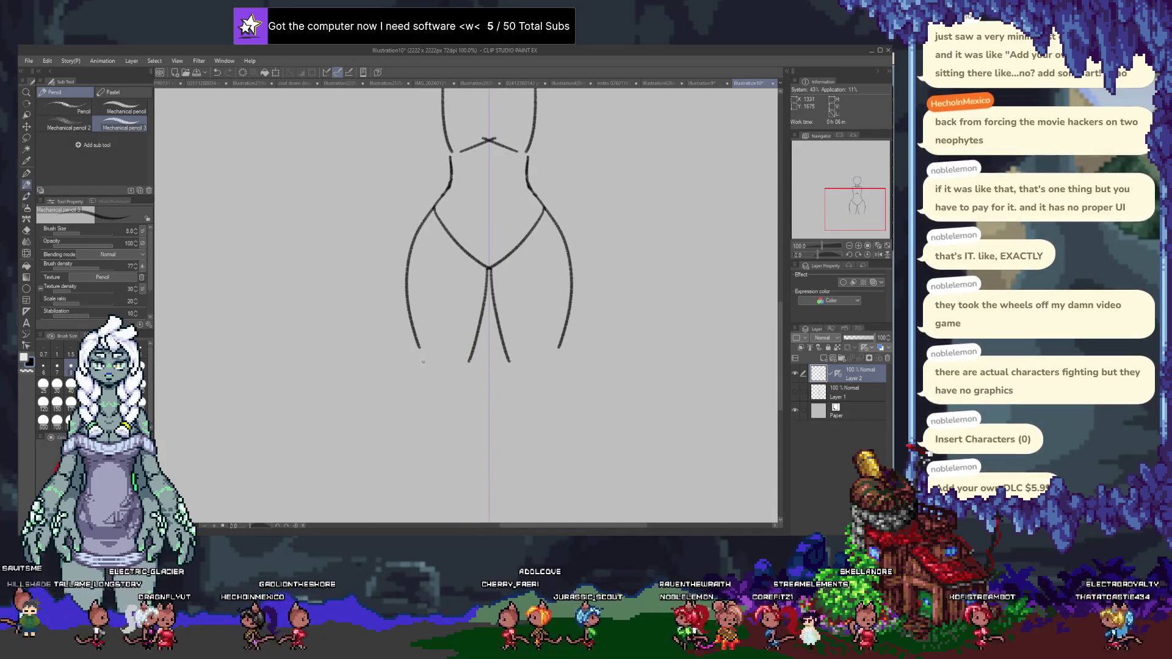
pyautogui.moveTo(430, 366); pyautogui.dragTo(549, 366)
pyautogui.moveTo(421, 357); pyautogui.dragTo(441, 396)
pyautogui.hotkey('ctrl', 'z')
pyautogui.moveTo(551, 389); pyautogui.dragTo(536, 395)
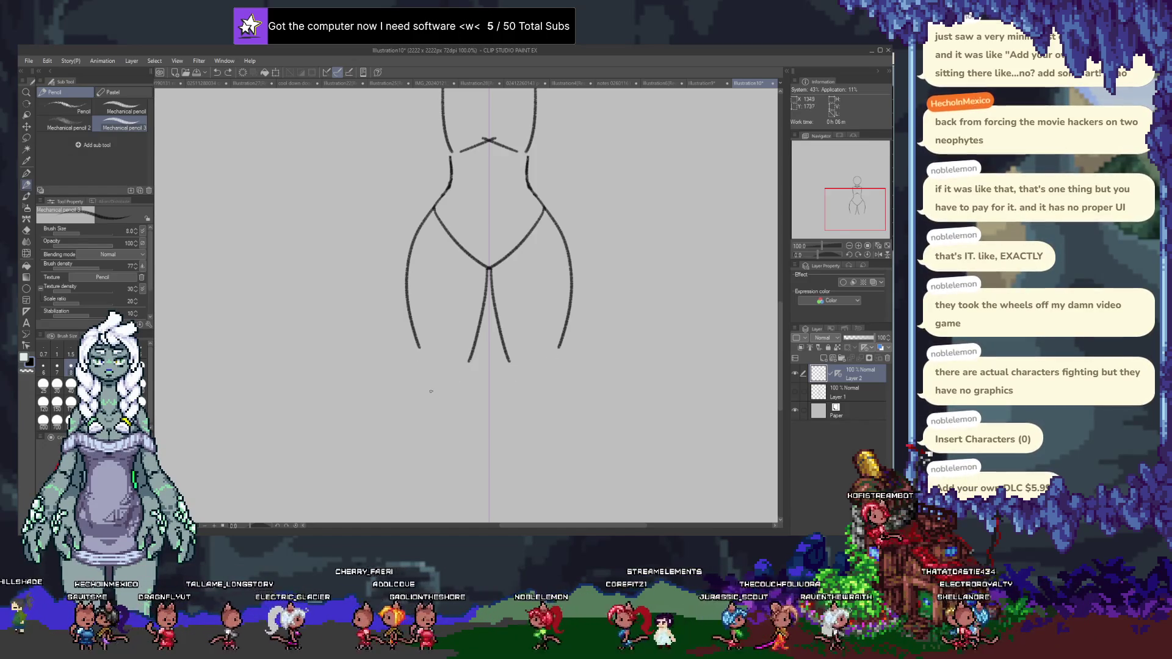
pyautogui.moveTo(430, 365); pyautogui.dragTo(428, 389)
pyautogui.moveTo(547, 365); pyautogui.dragTo(549, 388)
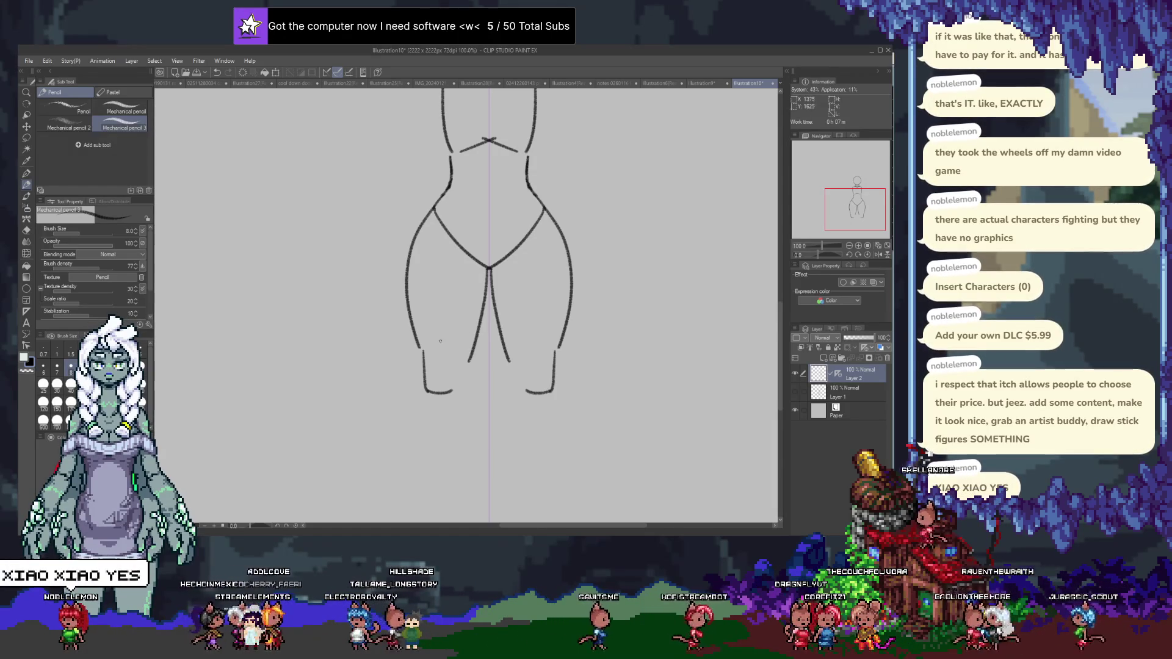
pyautogui.moveTo(455, 357); pyautogui.dragTo(426, 357)
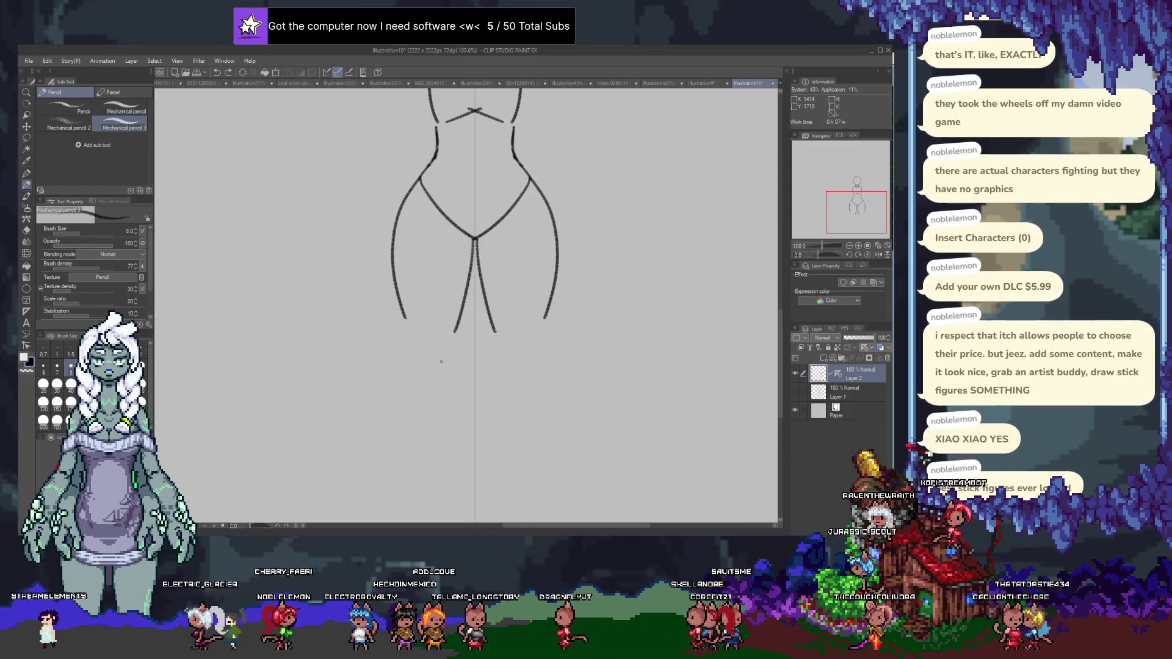
# Draw mirrored lower-leg strokes and redraw the knee tops as short curves.
pyautogui.moveTo(409, 337); pyautogui.dragTo(423, 371)
pyautogui.moveTo(540, 337); pyautogui.dragTo(528, 371)
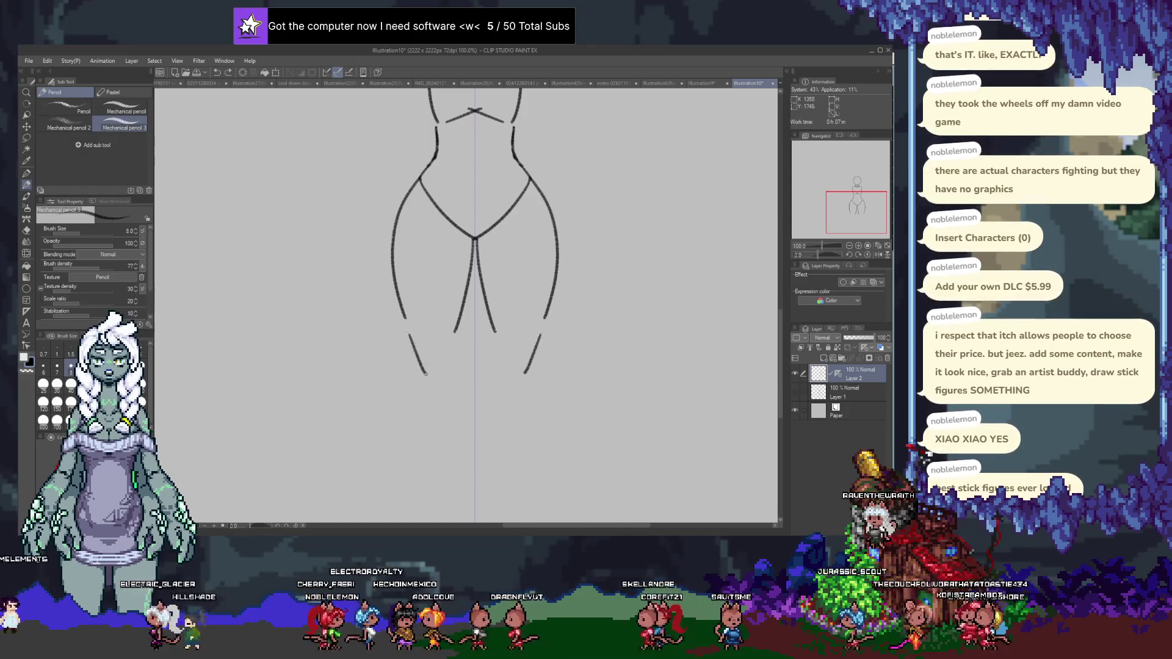
pyautogui.hotkey('ctrl', 'z')
pyautogui.hotkey('ctrl', 'z')
pyautogui.hotkey('ctrl', 'y')
pyautogui.hotkey('ctrl', 'y')
pyautogui.hotkey('ctrl', 'z')
pyautogui.moveTo(410, 328)
pyautogui.mouseDown()
pyautogui.moveTo(440, 332)
pyautogui.moveTo(402, 364)
pyautogui.moveTo(463, 430)
pyautogui.mouseUp()
pyautogui.hotkey('ctrl', 'z')
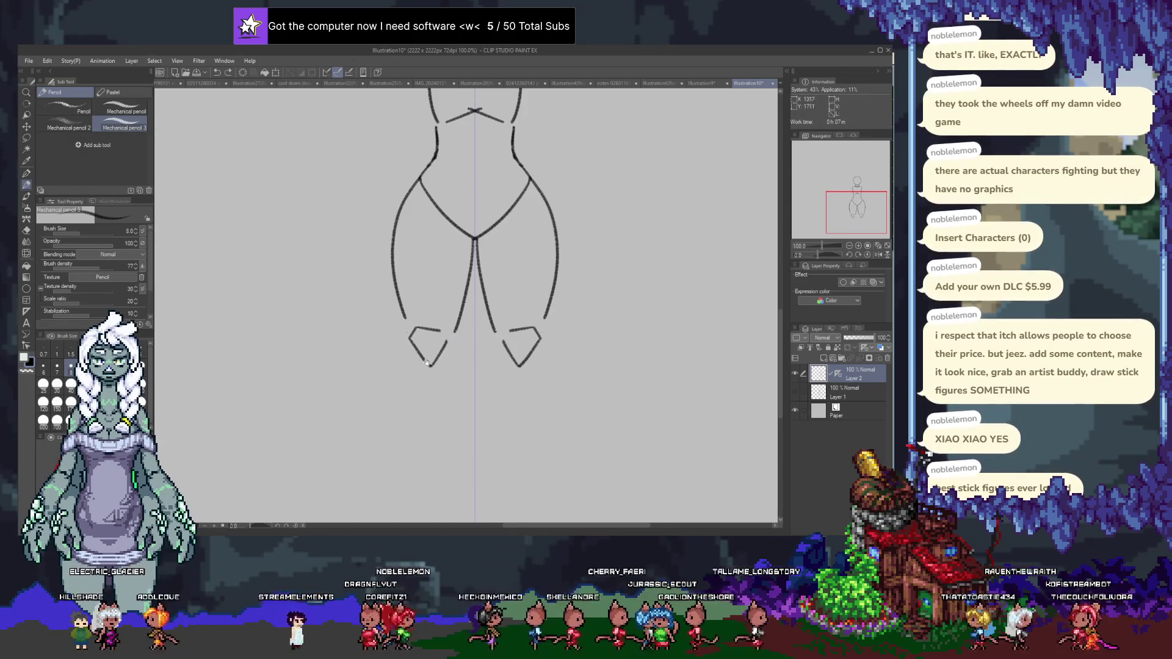
# Retry the calf lines below the knees, undoing attempts until the kept lower-leg lines are restored.
pyautogui.hotkey('ctrl', 'z')
pyautogui.moveTo(377, 417); pyautogui.dragTo(366, 512)
pyautogui.hotkey('ctrl', 'z')
pyautogui.hotkey('ctrl', 'z')
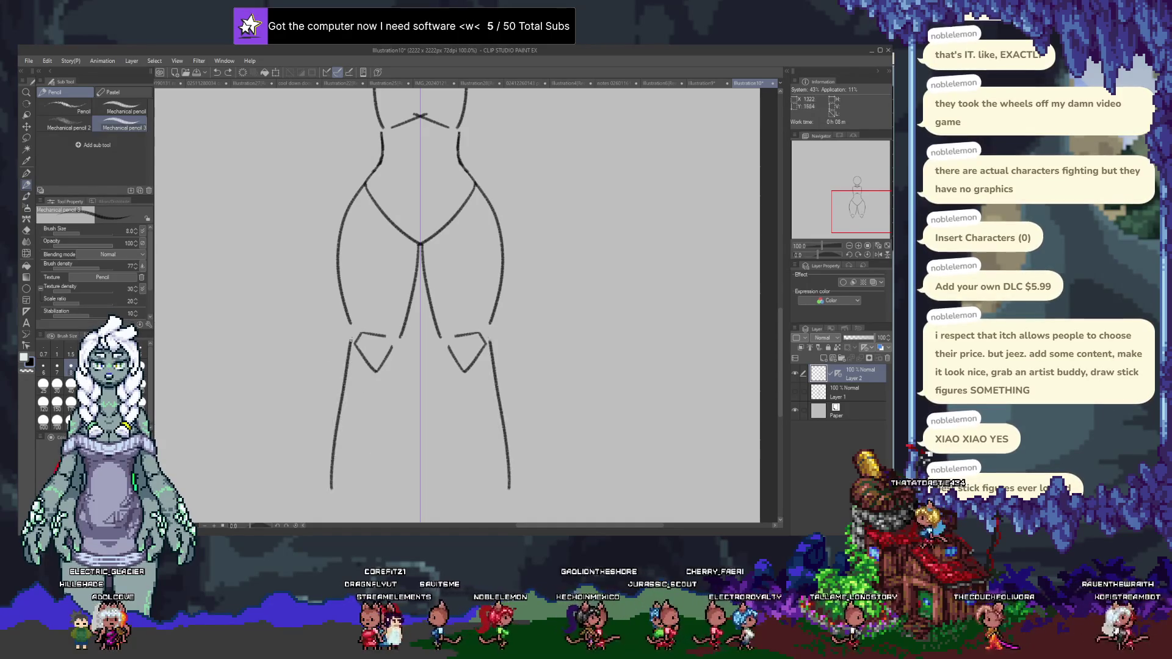
pyautogui.hotkey('ctrl', 'z')
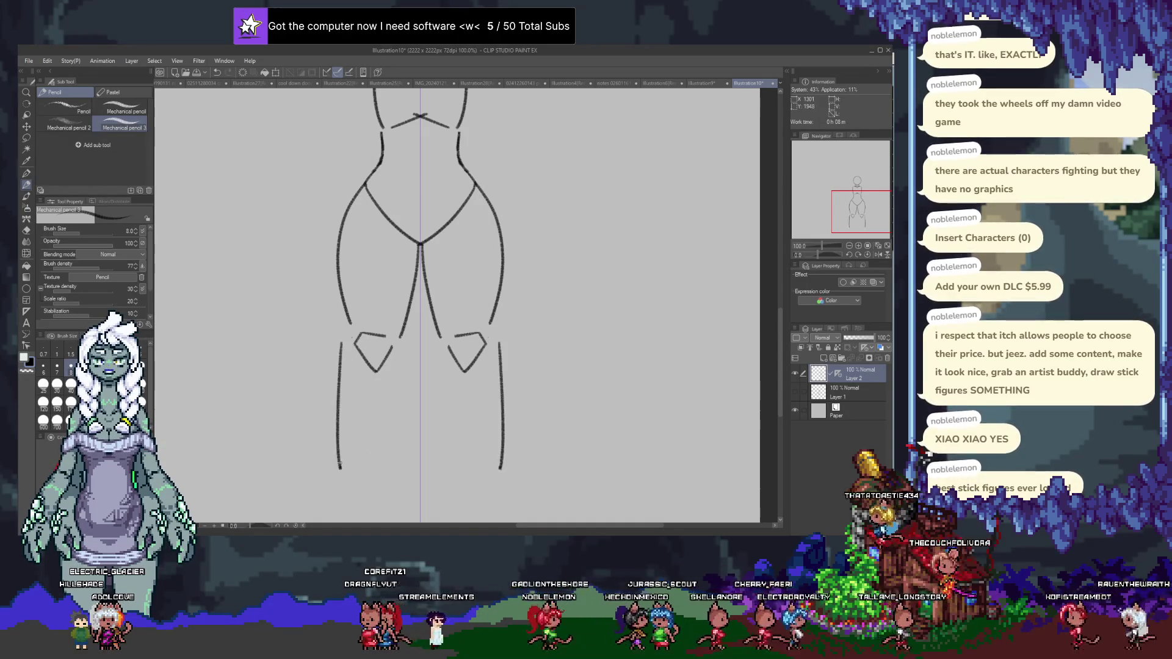
pyautogui.hotkey('ctrl', 'z')
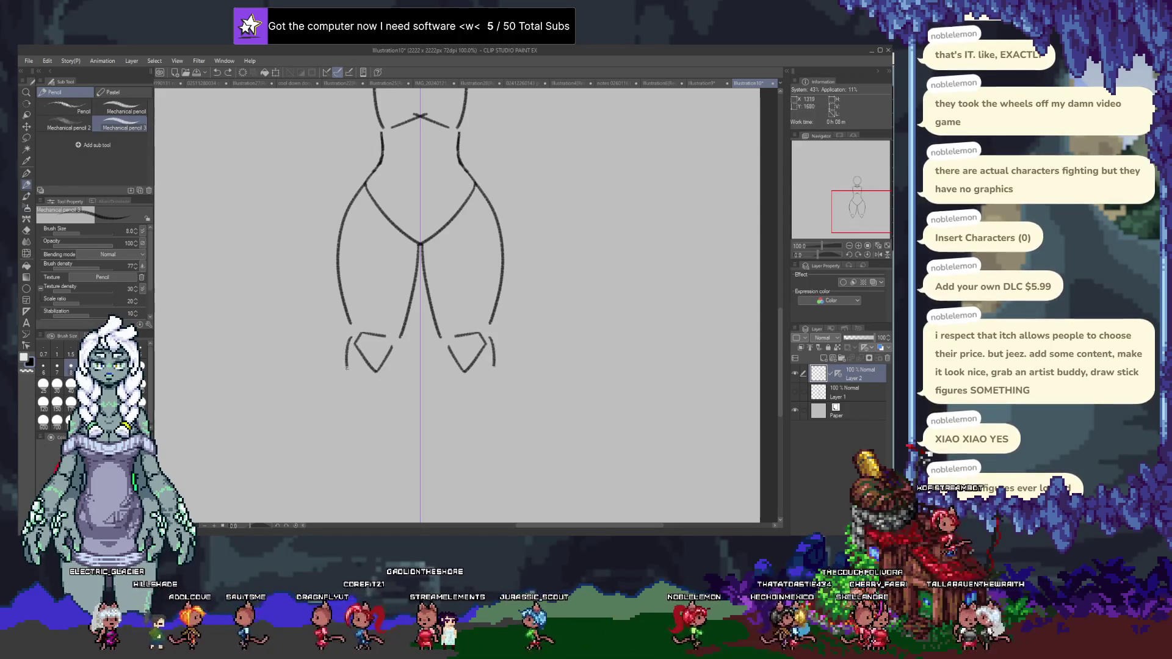
pyautogui.hotkey('ctrl', 'z')
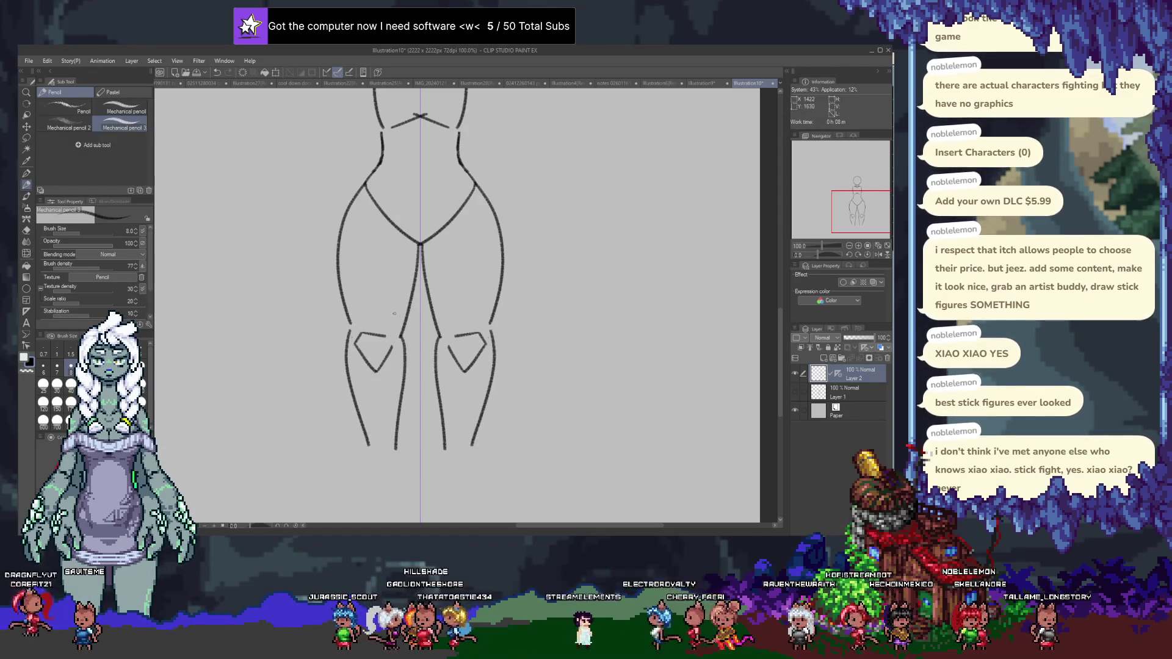
pyautogui.hotkey('ctrl', 'z')
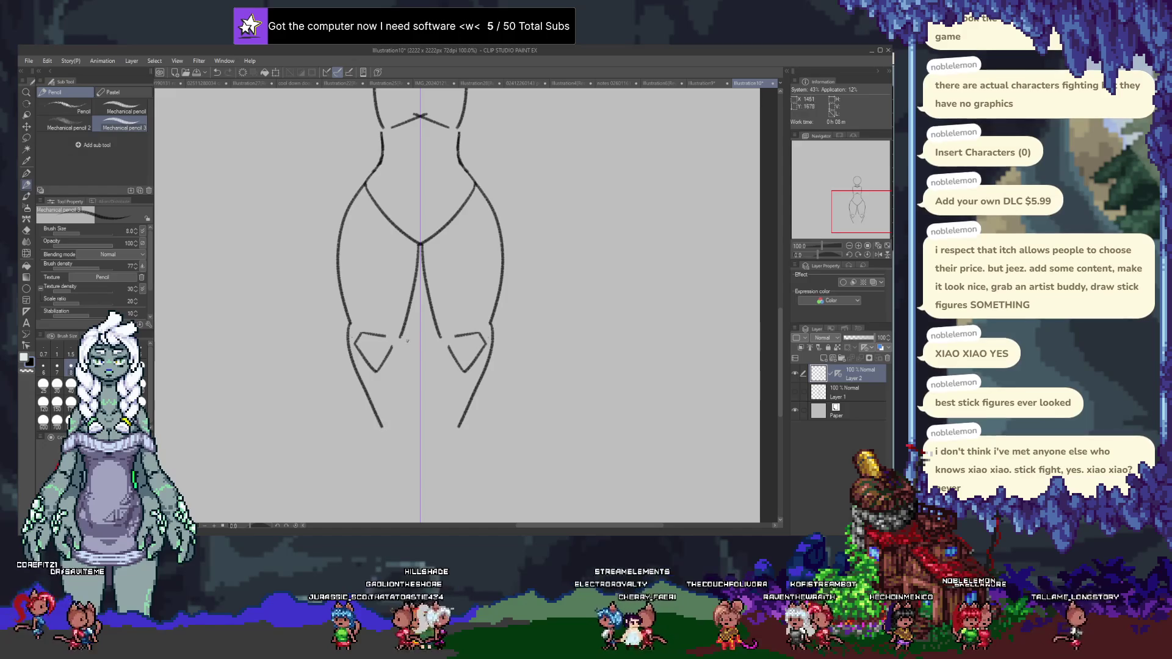
pyautogui.hotkey('ctrl', 'y')
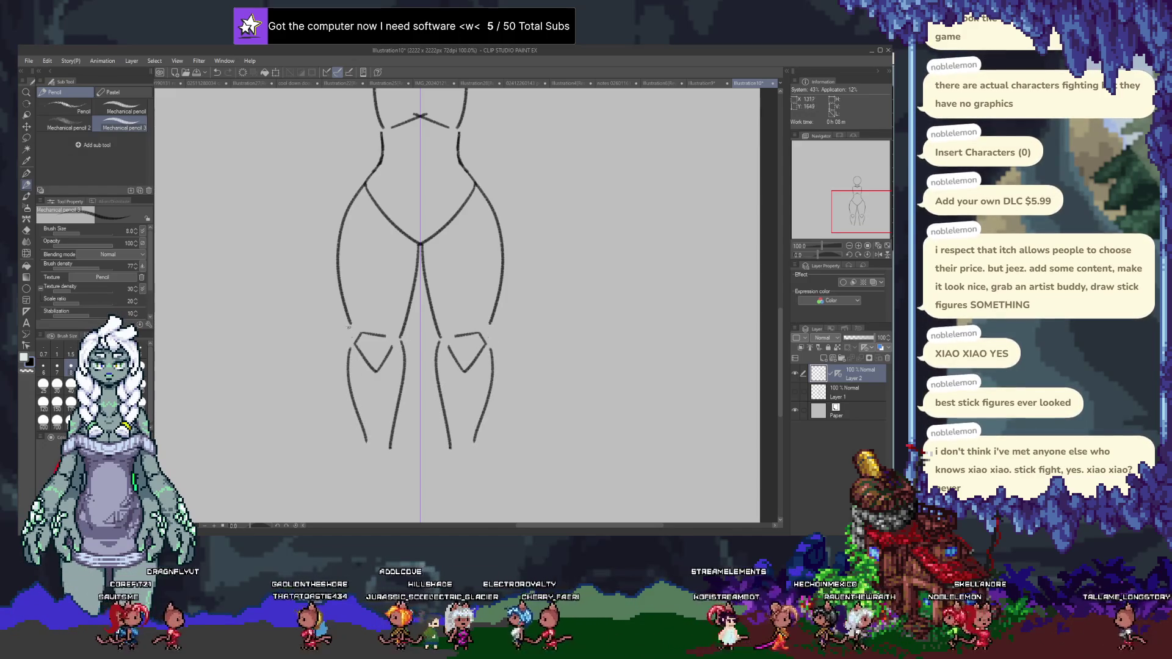
pyautogui.scroll(-2, 385, 372)
pyautogui.scroll(2, 387, 371)
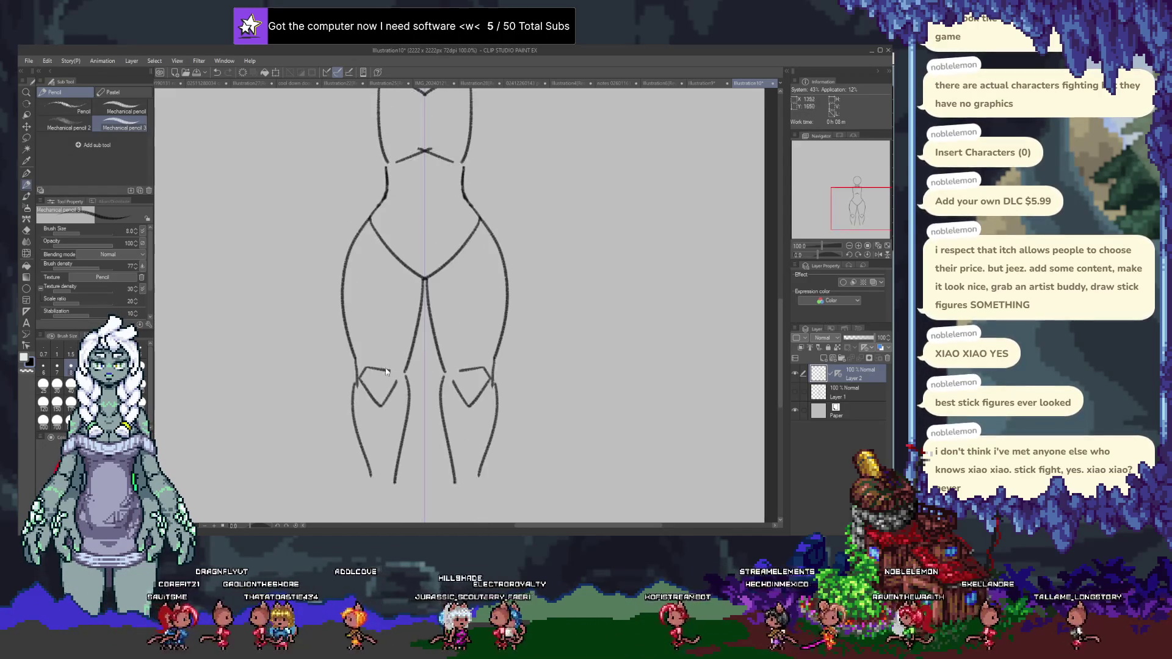
pyautogui.scroll(5, 385, 373)
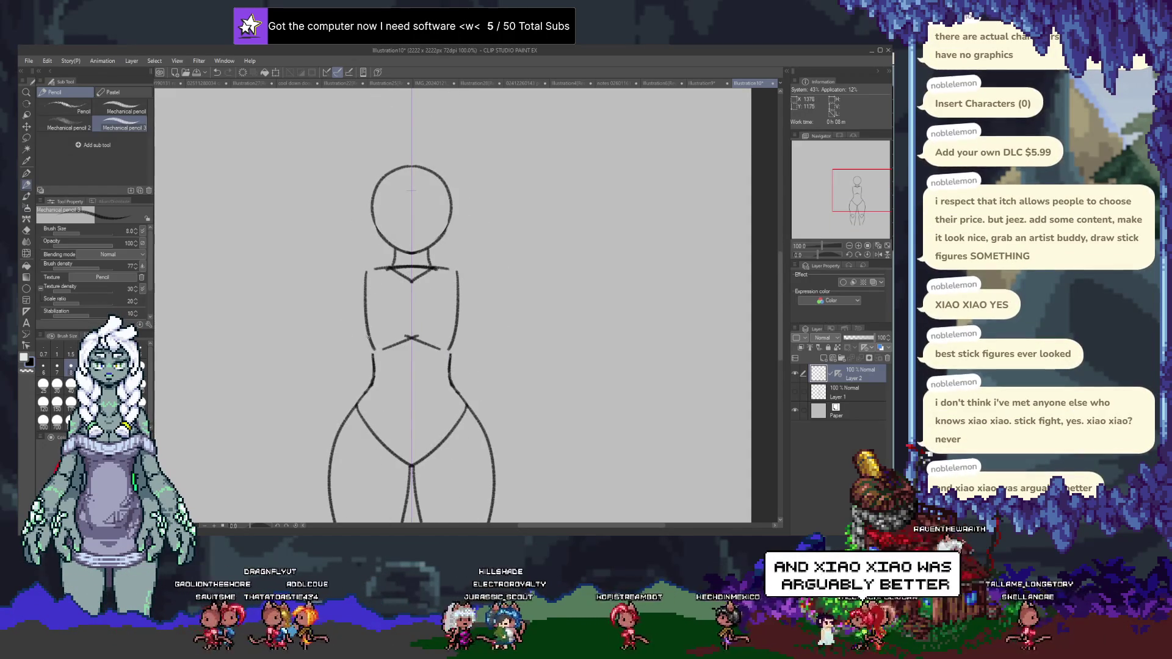
pyautogui.scroll(-2, 366, 377)
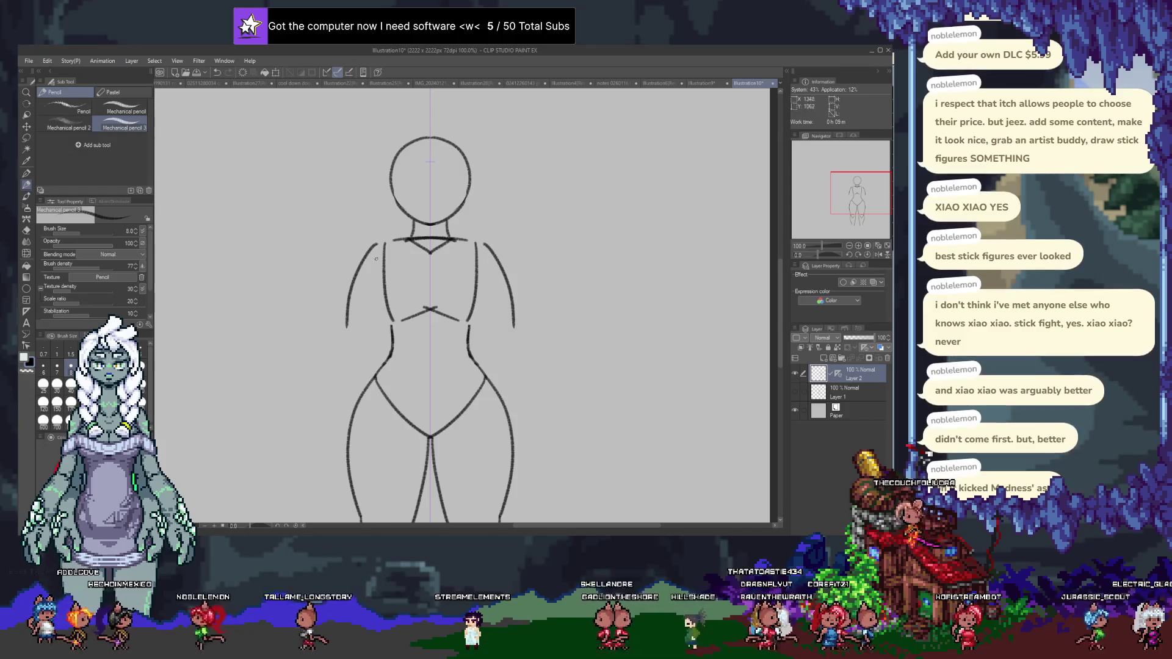
pyautogui.scroll(1, 380, 301)
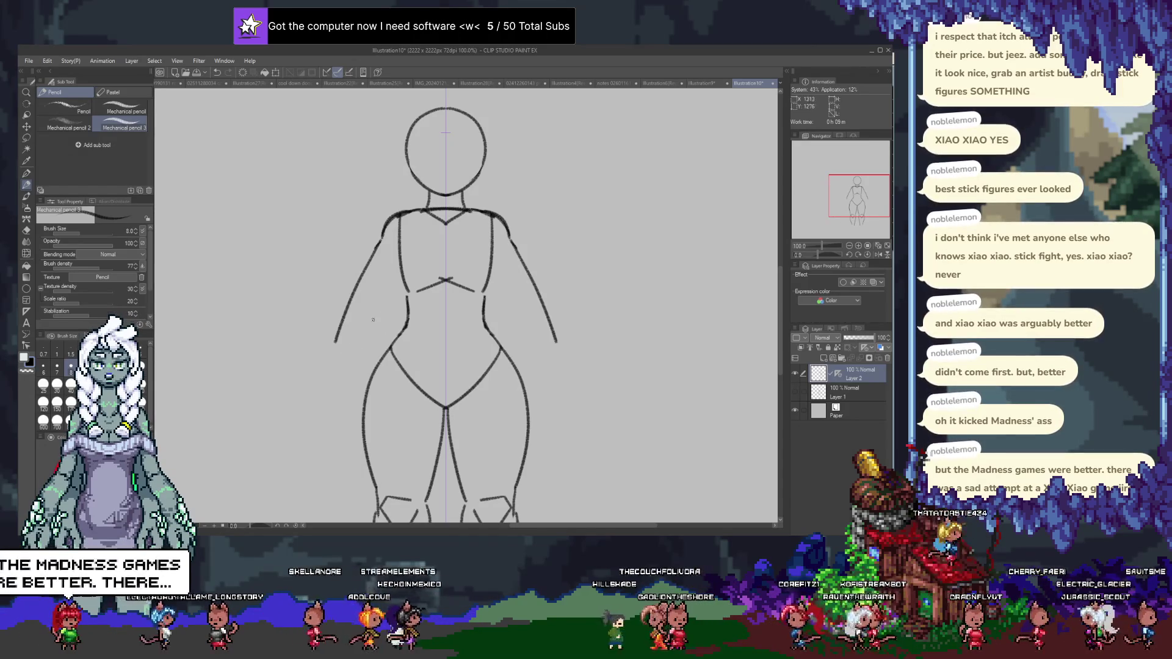
# Settle the upper arm strokes and draw mirrored forearms down to hip level, extended outward.
pyautogui.hotkey('ctrl', 'z')
pyautogui.hotkey('ctrl', 'z')
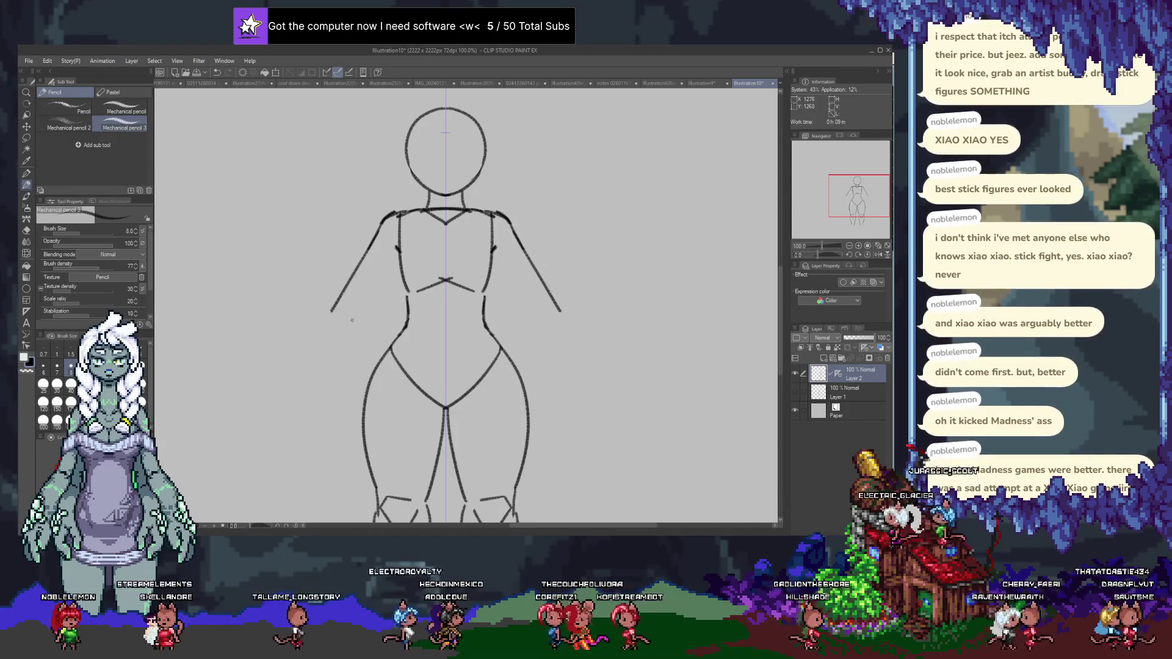
pyautogui.hotkey('ctrl', 'z')
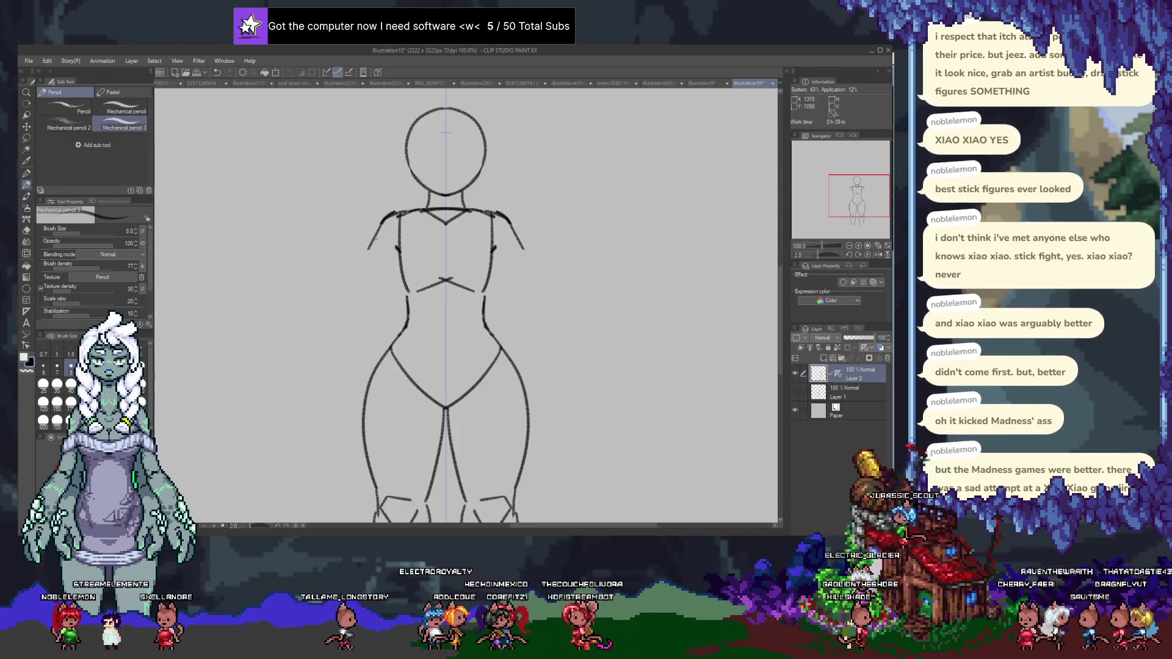
pyautogui.hotkey('ctrl', 'y')
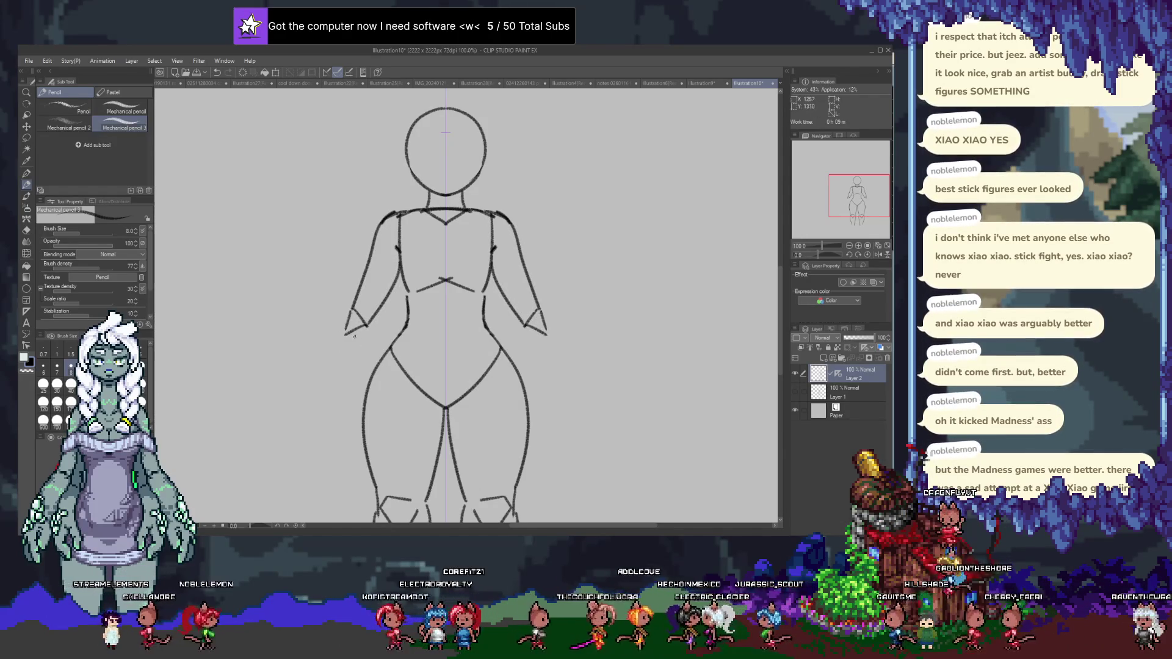
pyautogui.moveTo(357, 316); pyautogui.dragTo(339, 414)
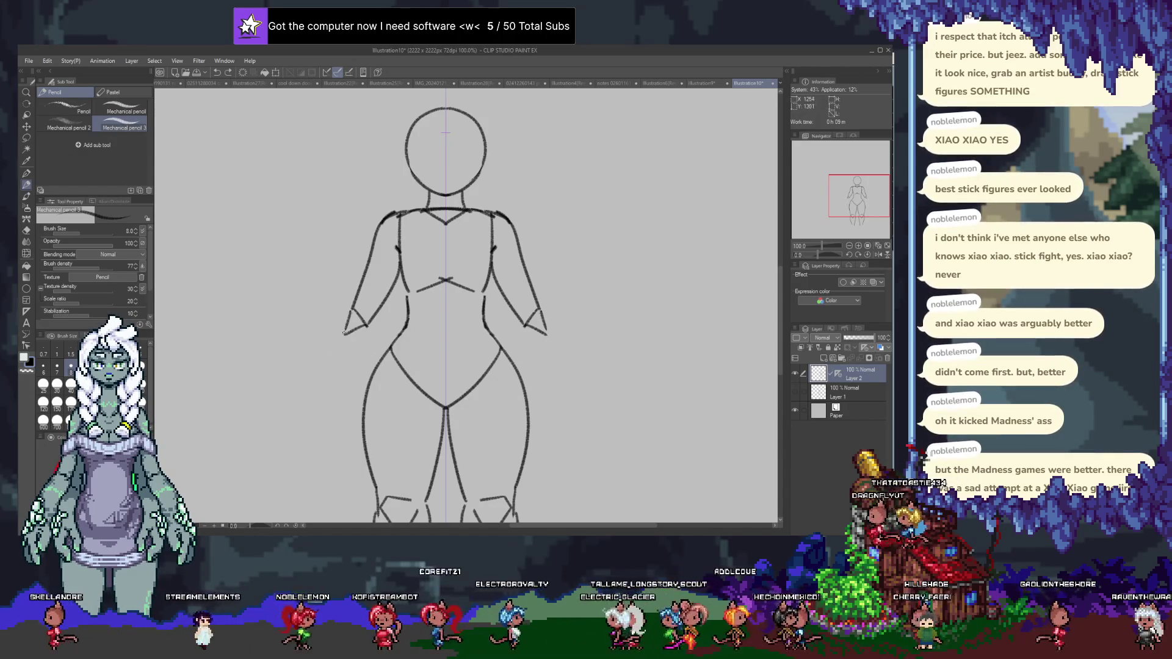
pyautogui.moveTo(311, 379); pyautogui.dragTo(305, 390)
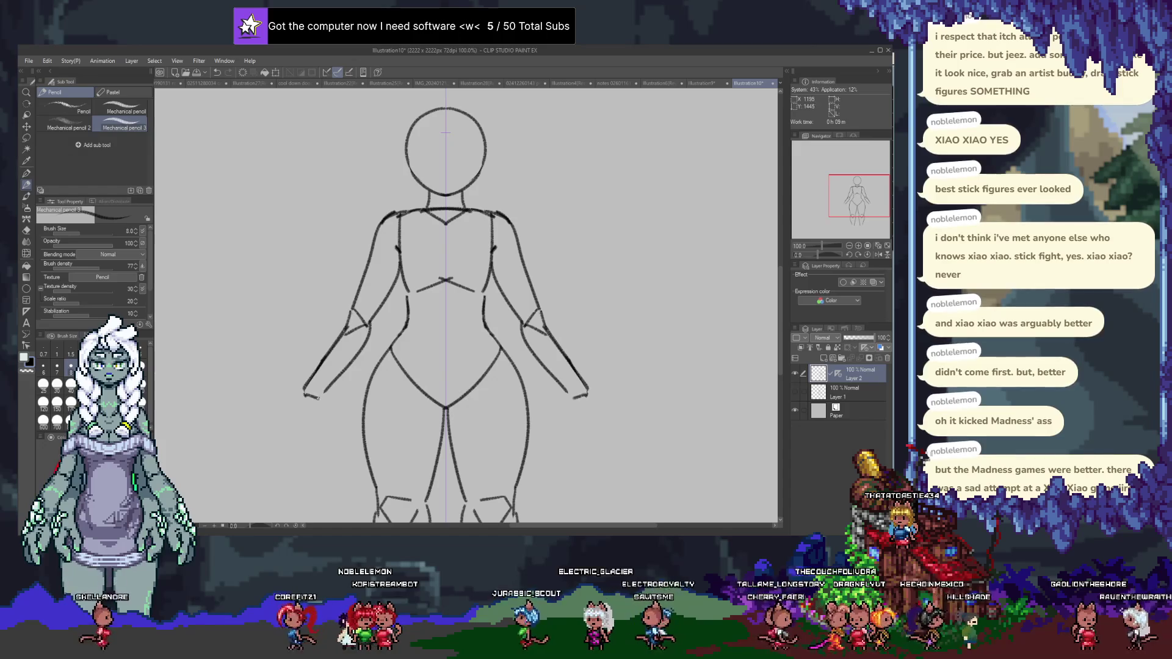
pyautogui.moveTo(445, 366); pyautogui.dragTo(503, 283)
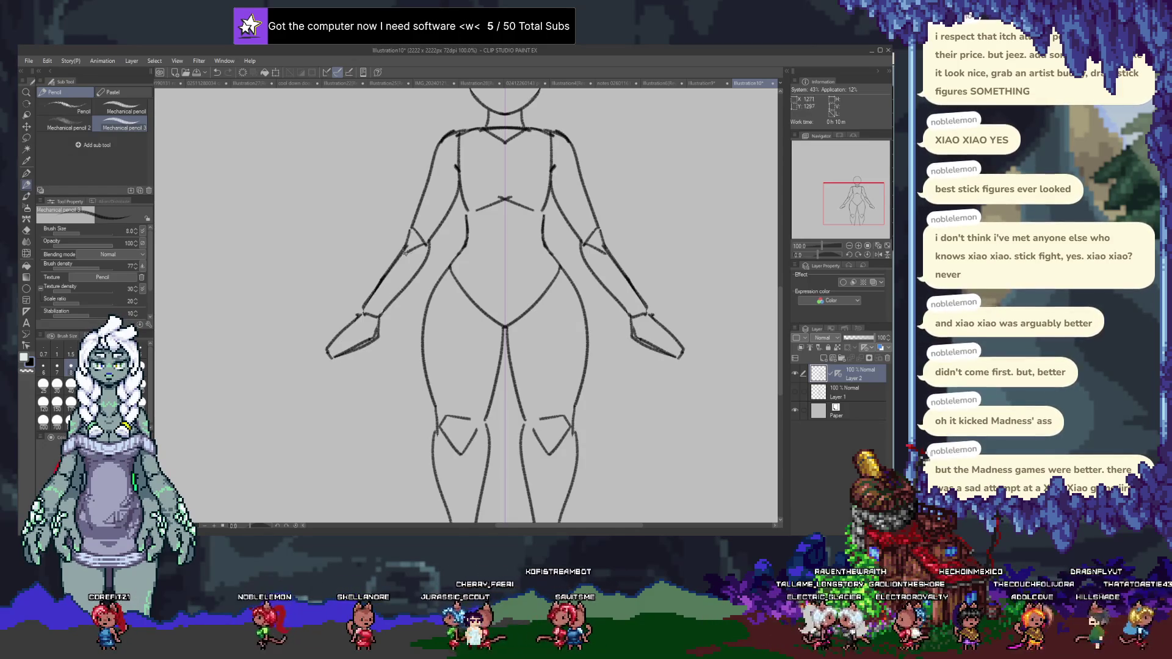
pyautogui.scroll(-2, 434, 263)
# Pan the view so the figure's head comes back into frame and sits lower.
pyautogui.moveTo(433, 183); pyautogui.dragTo(433, 264)
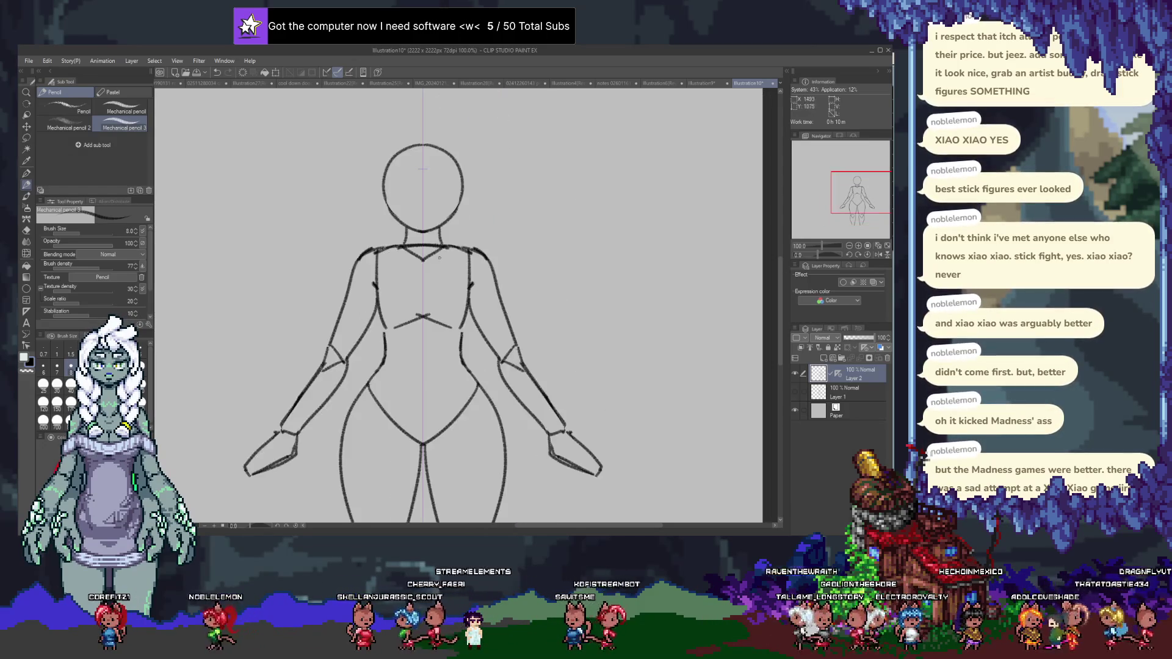
pyautogui.moveTo(413, 189); pyautogui.dragTo(480, 354)
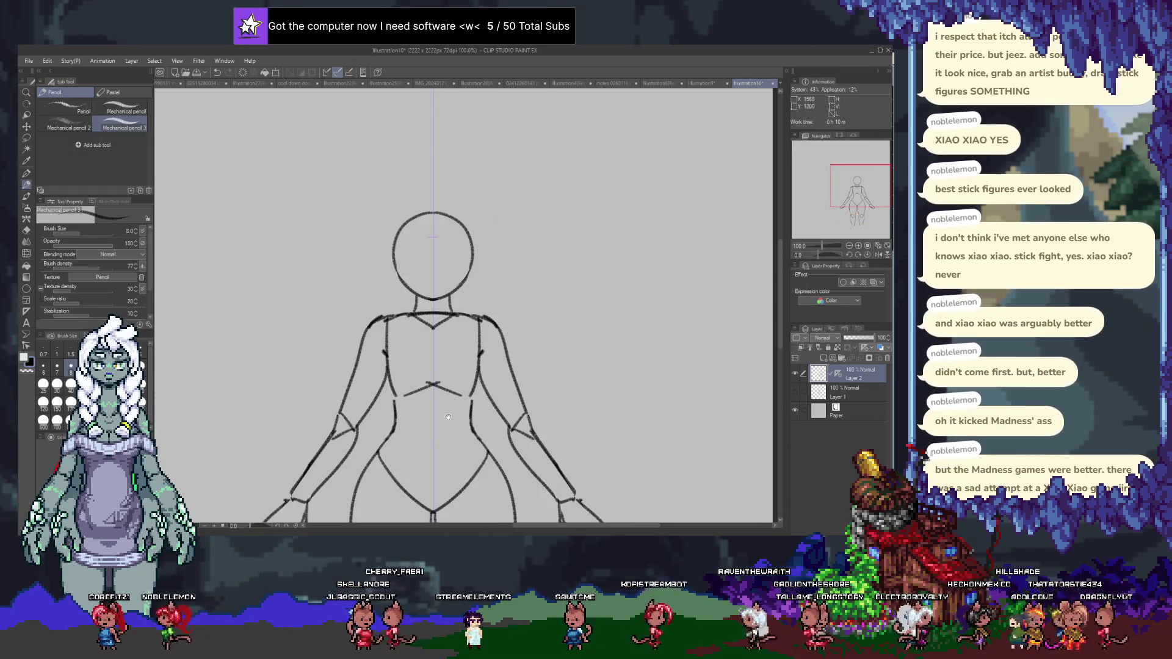
pyautogui.scroll(-2, 434, 289)
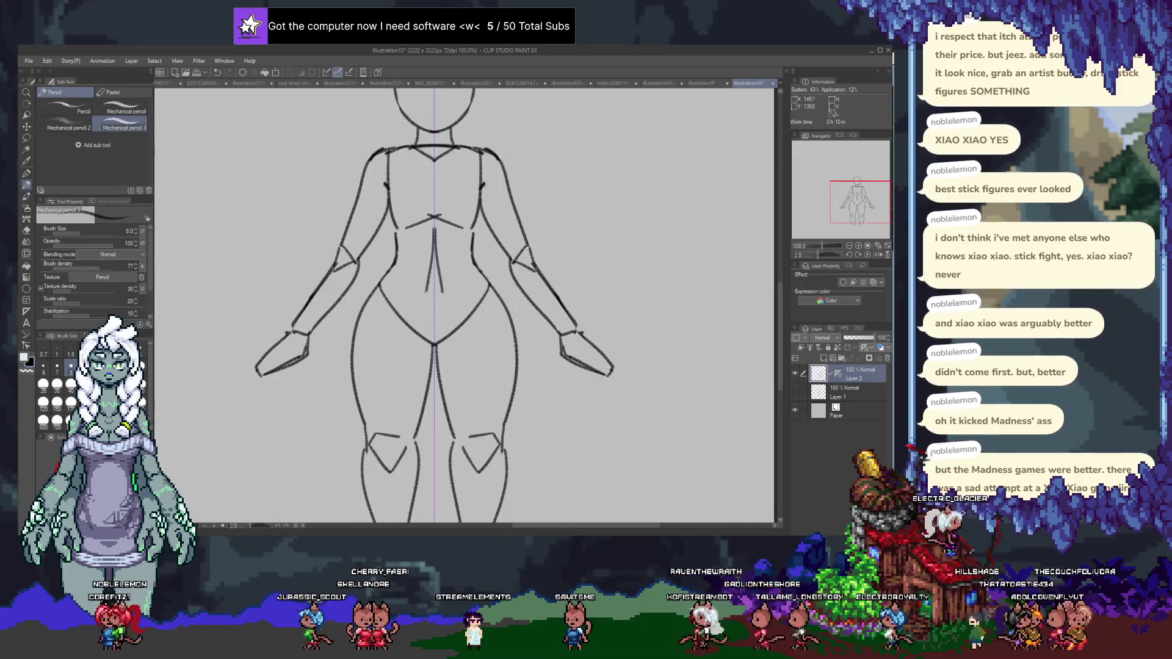